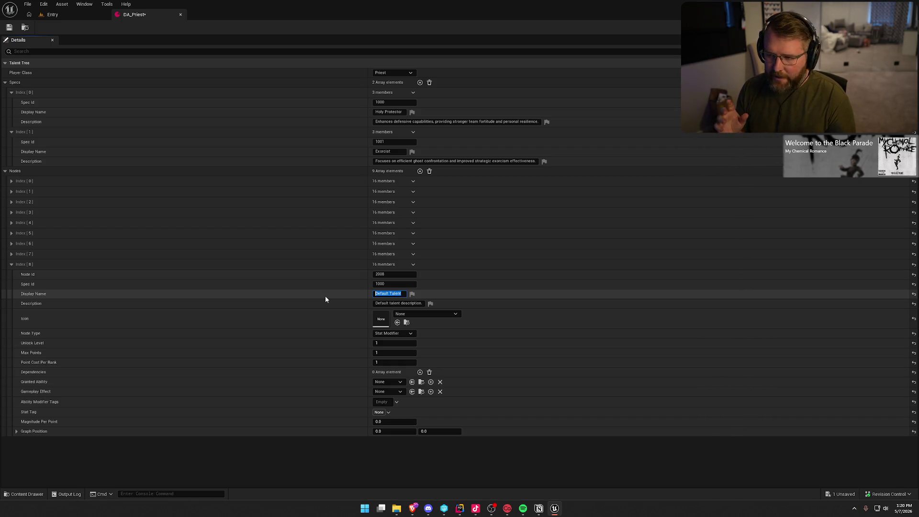
Save the DA_Priest changes, load the LobbyMenu map and start a Play-In-Editor session.
{"action": "left_click", "coordinate": [96, 15]}
{"action": "left_click", "coordinate": [26, 494]}
{"action": "double_click", "coordinate": [190, 371]}
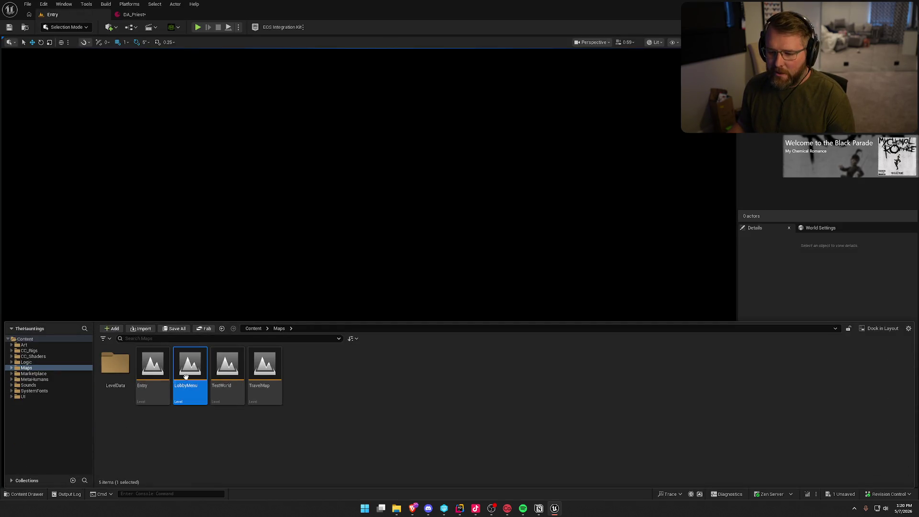
{"action": "left_click", "coordinate": [495, 335]}
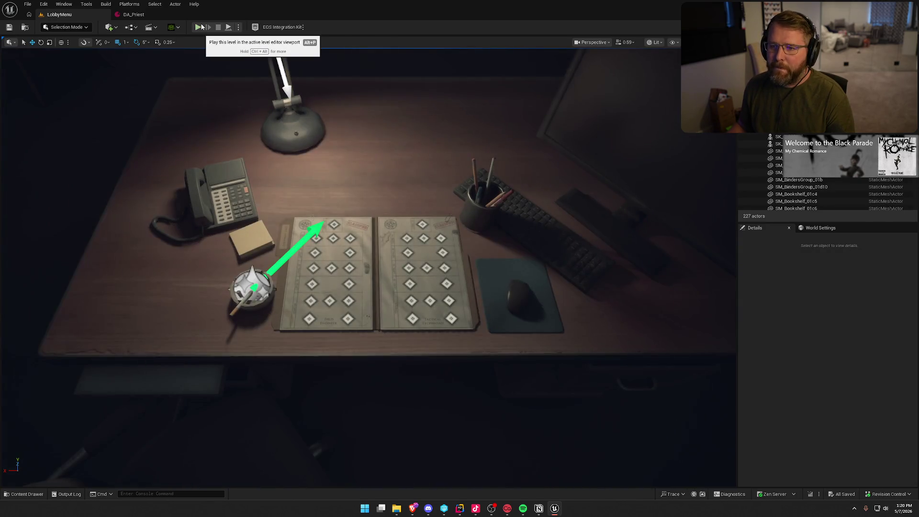
{"action": "left_click", "coordinate": [199, 26]}
Create a new character named Warka with the second avatar and view its Talents page.
{"action": "left_click", "coordinate": [493, 474]}
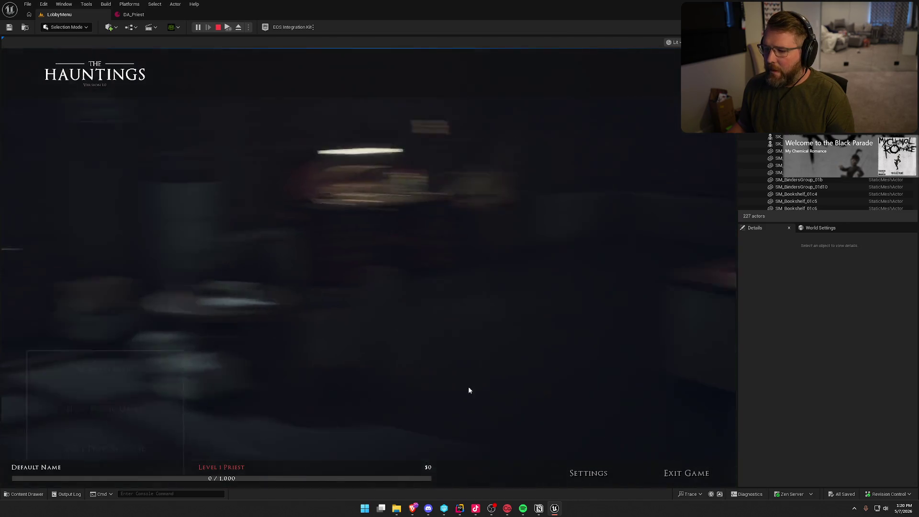
{"action": "left_click", "coordinate": [123, 387]}
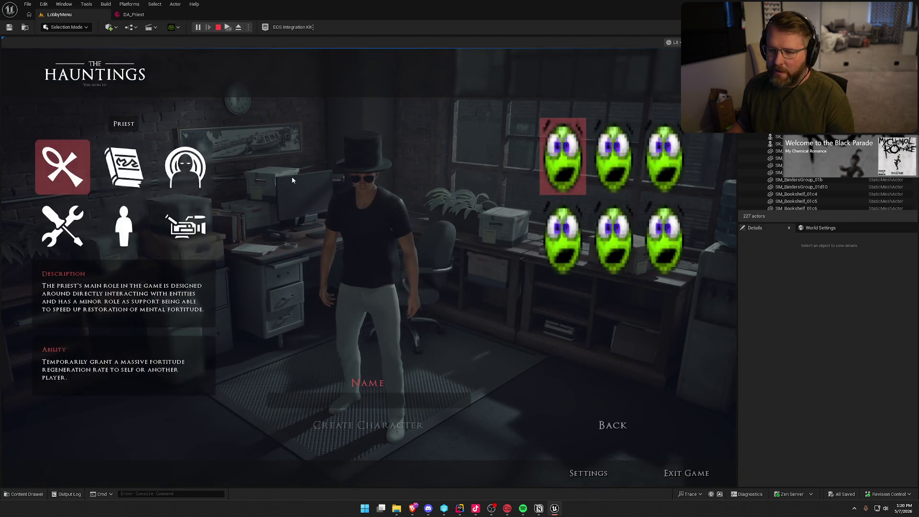
{"action": "left_click", "coordinate": [379, 404]}
{"action": "type", "text": "Q"}
{"action": "key", "text": "BackSpace"}
{"action": "type", "text": "Warka"}
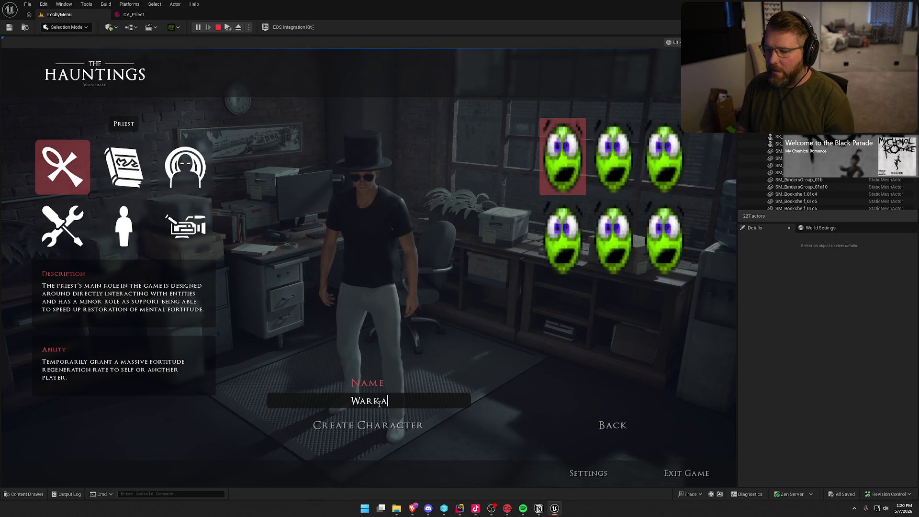
{"action": "left_click", "coordinate": [594, 161]}
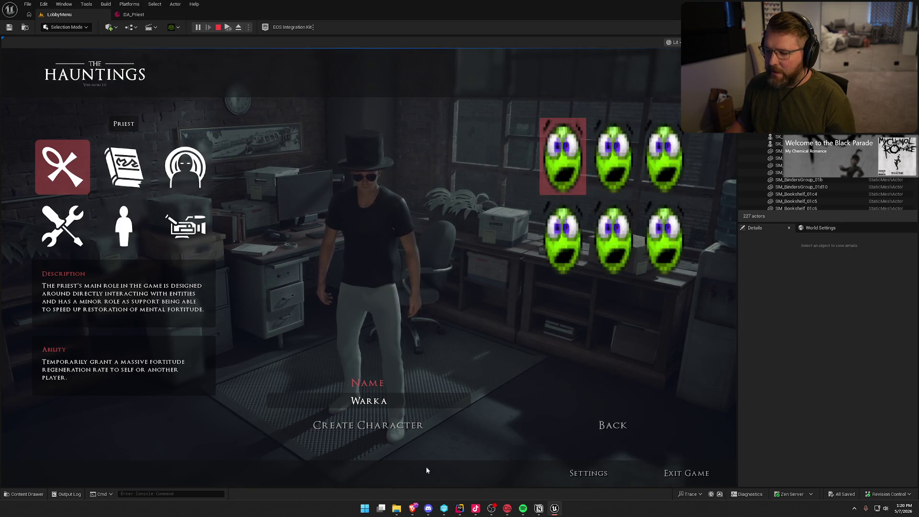
{"action": "left_click", "coordinate": [395, 429]}
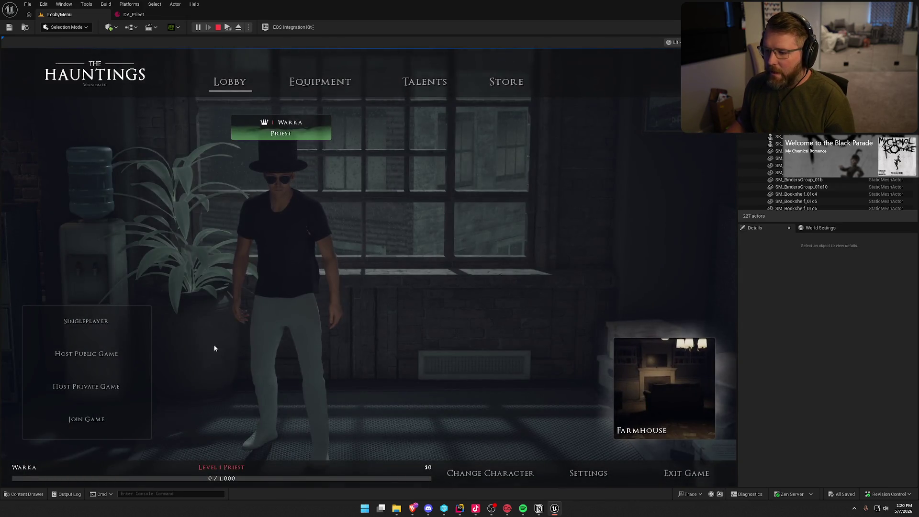
{"action": "left_click", "coordinate": [424, 82]}
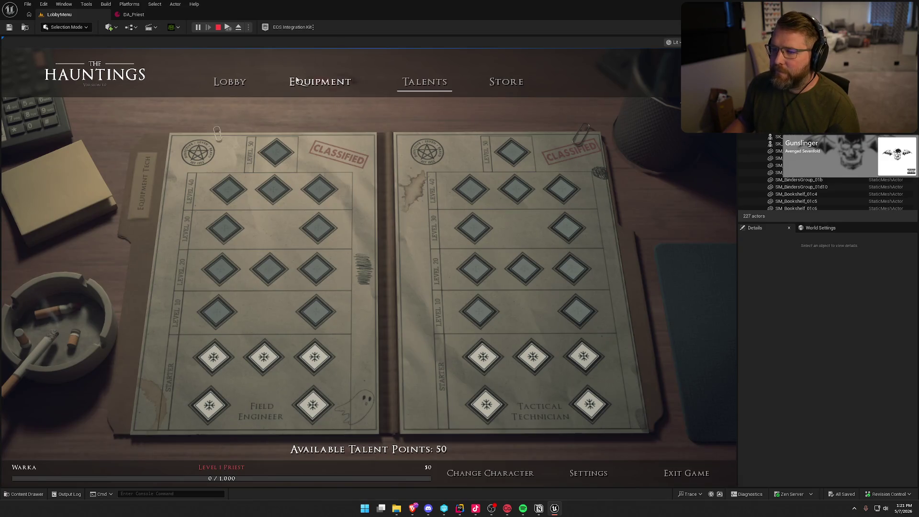
Go back from Talents to the Lobby page and stop the play session.
{"action": "left_click", "coordinate": [229, 82]}
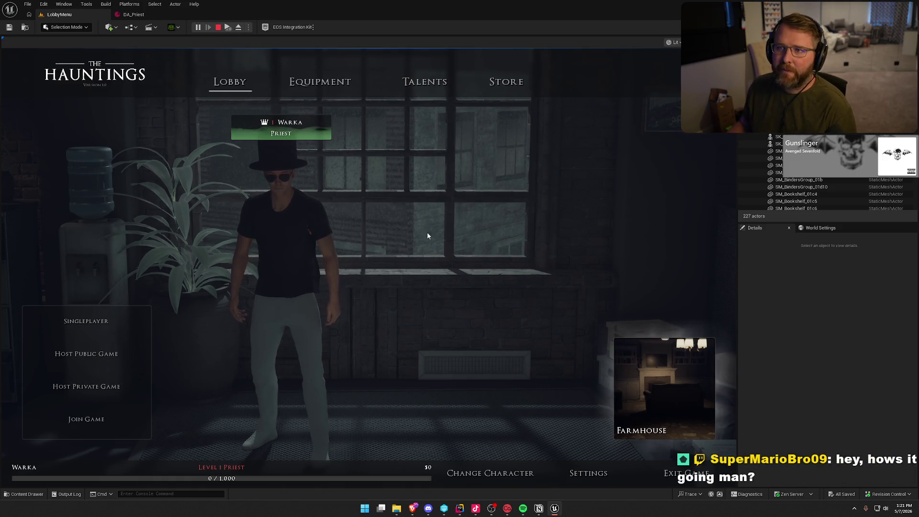
{"action": "key", "text": "Escape"}
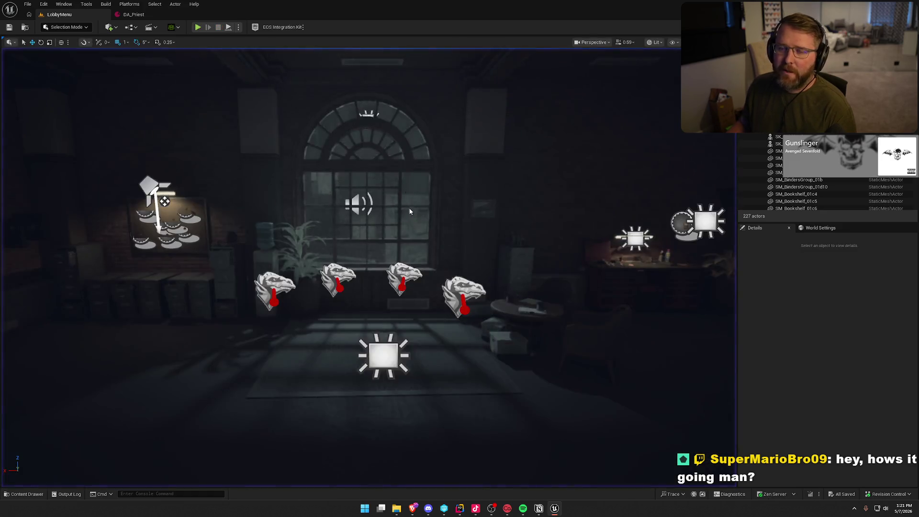
Return to the DA_Priest asset and bring up the new Index [8] node's Node Type choices.
{"action": "left_click", "coordinate": [134, 14]}
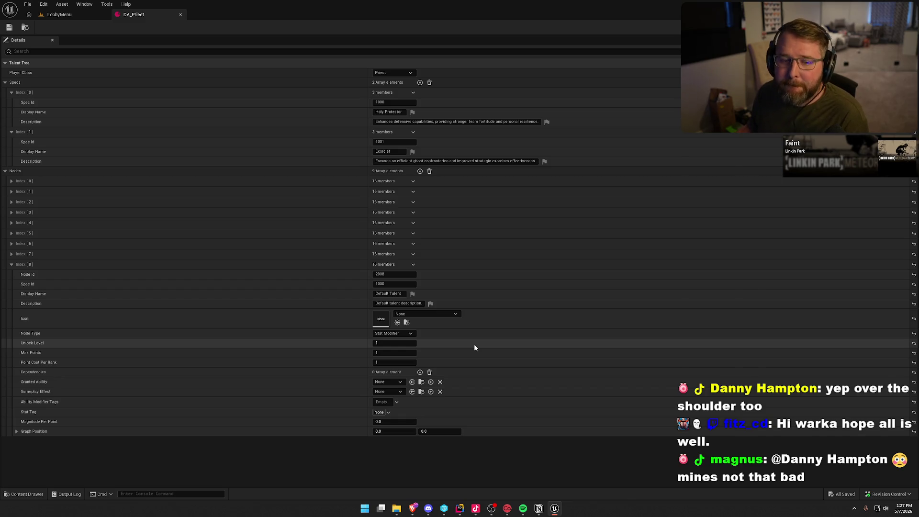
{"action": "left_click", "coordinate": [402, 335]}
Make node Index [8] an Ability Modifier and enter the display name Serene Mind.
{"action": "left_click", "coordinate": [397, 346]}
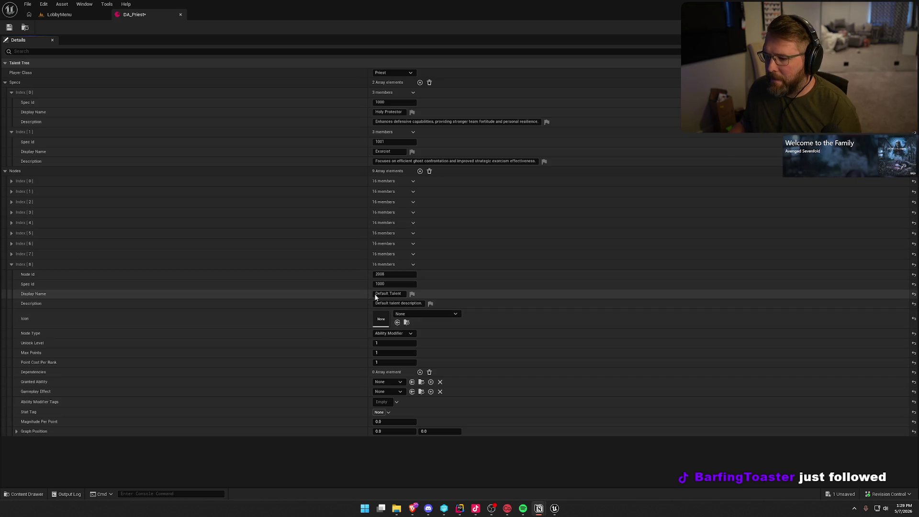
{"action": "left_click", "coordinate": [401, 295]}
{"action": "type", "text": "Serene Mind"}
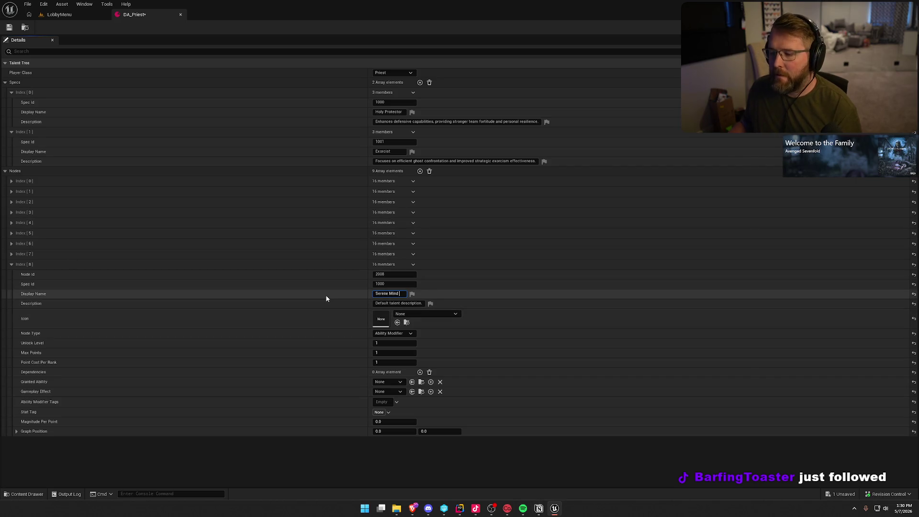
Confirm Serene Mind as the node's display name.
{"action": "key", "text": "ctrl+a"}
{"action": "key", "text": "BackSpace"}
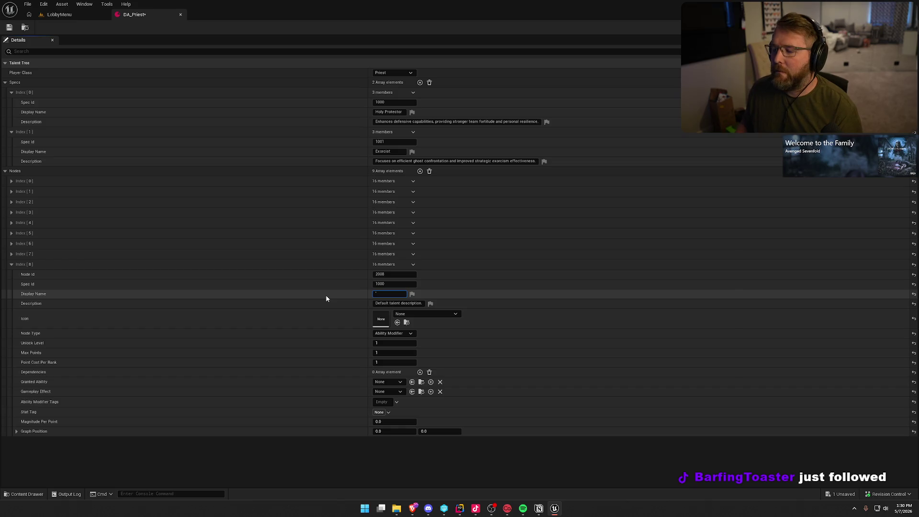
{"action": "key", "text": "ctrl+z"}
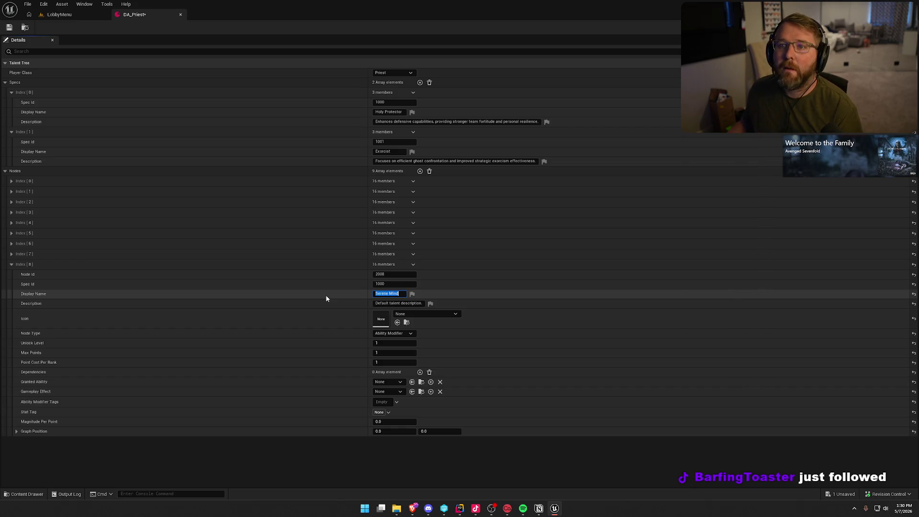
{"action": "key", "text": "Return"}
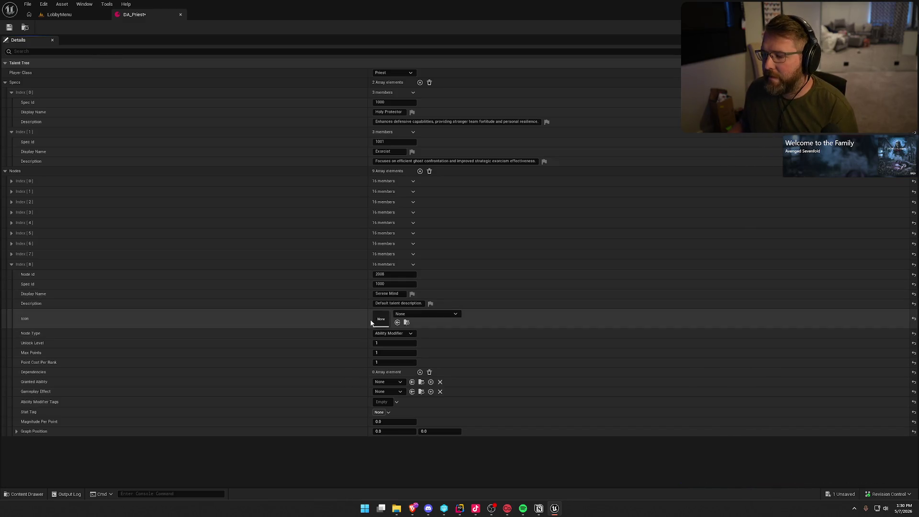
Paste the description 'If the Priest is below 25 Fortitude, they regenerate Fortitude 25% faster'.
{"action": "key", "text": "alt+Tab"}
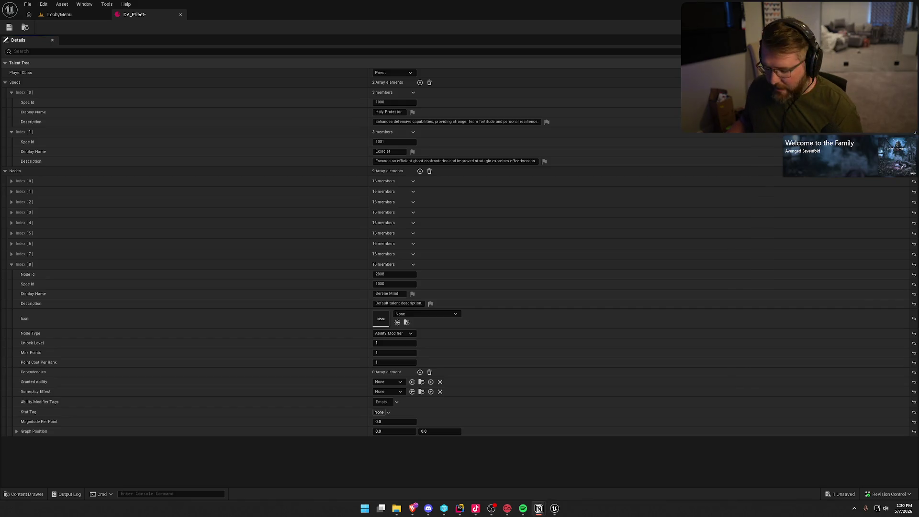
{"action": "left_click", "coordinate": [390, 303]}
{"action": "key", "text": "ctrl+a"}
{"action": "type", "text": "If the Priest is below 25 Fortitude, they regenerate Fortitude 25% faster"}
{"action": "left_click", "coordinate": [338, 306]}
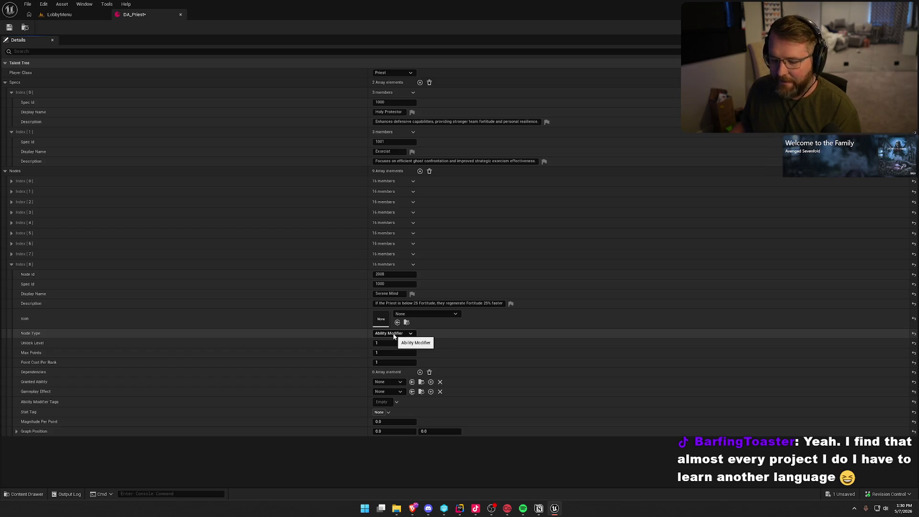
{"action": "left_click", "coordinate": [384, 344]}
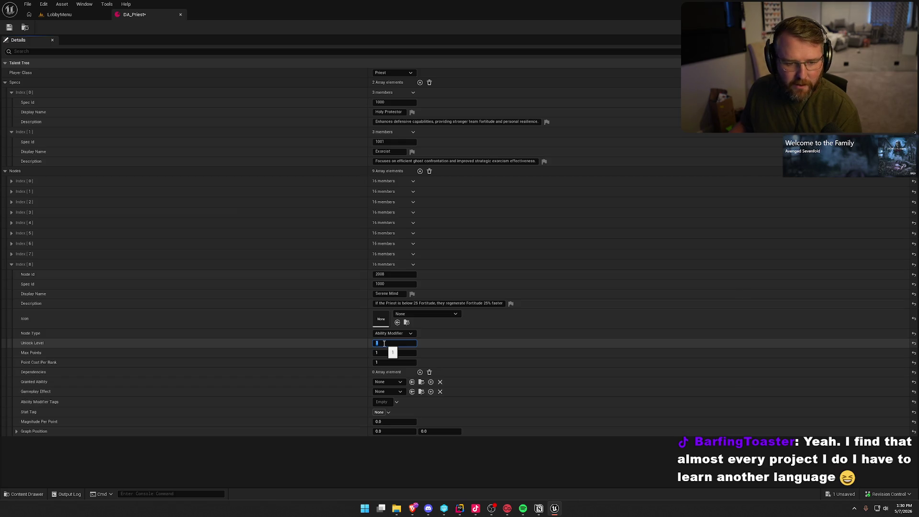
Set Serene Mind's unlock level to 20.
{"action": "type", "text": "20"}
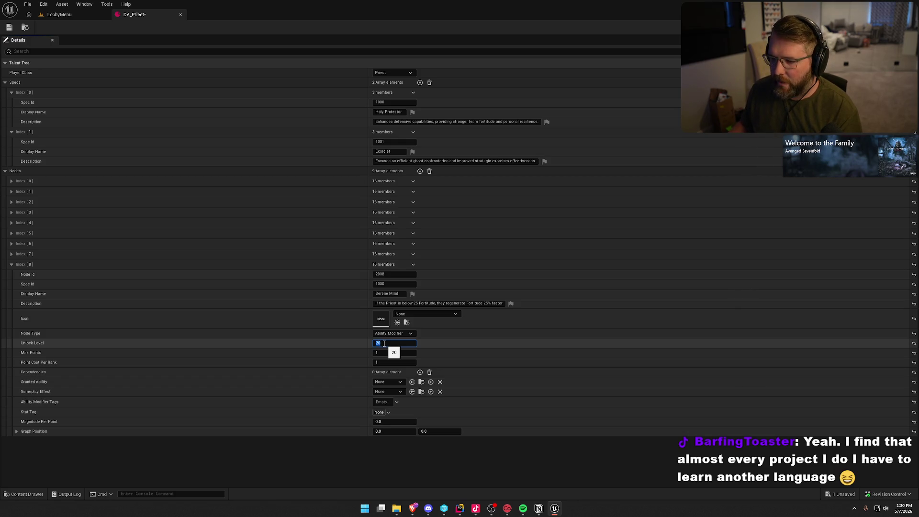
{"action": "left_click", "coordinate": [11, 254]}
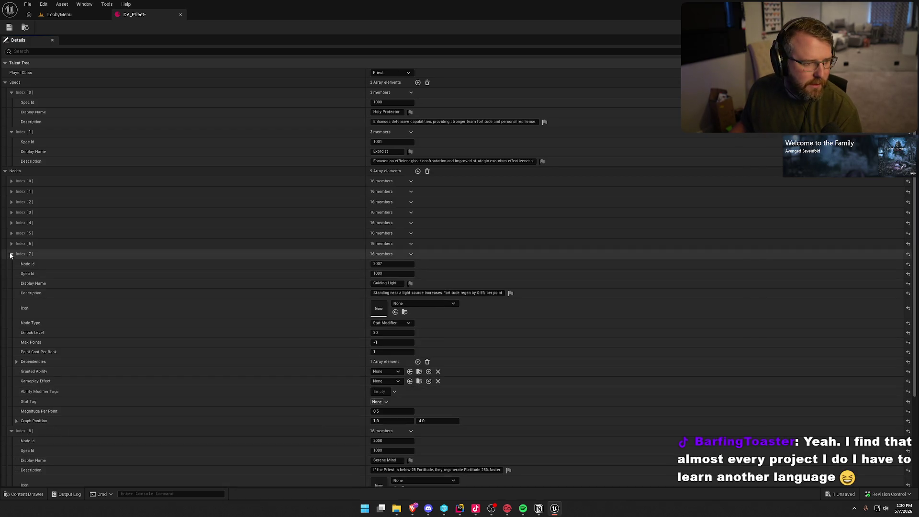
{"action": "left_click", "coordinate": [11, 255]}
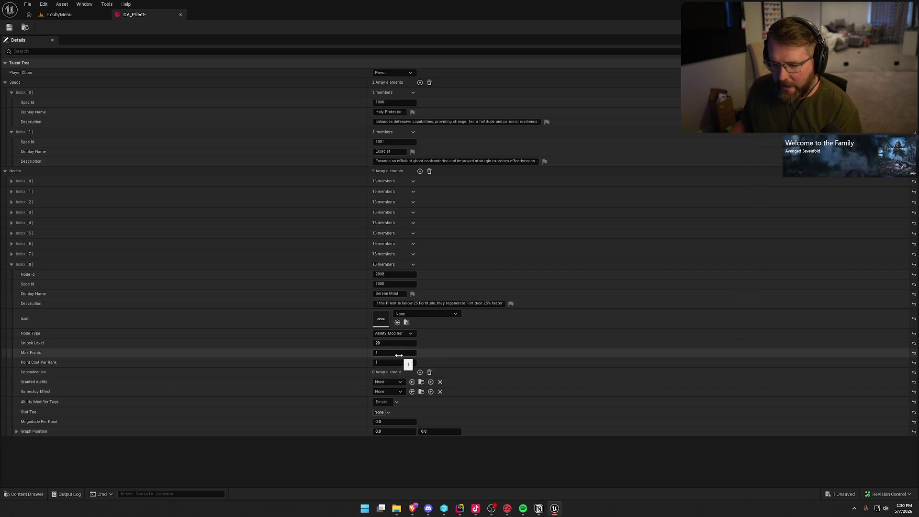
Add two dependencies on nodes 2005 and 2006.
{"action": "left_click", "coordinate": [420, 372]}
{"action": "left_click", "coordinate": [420, 372]}
{"action": "left_click", "coordinate": [388, 382]}
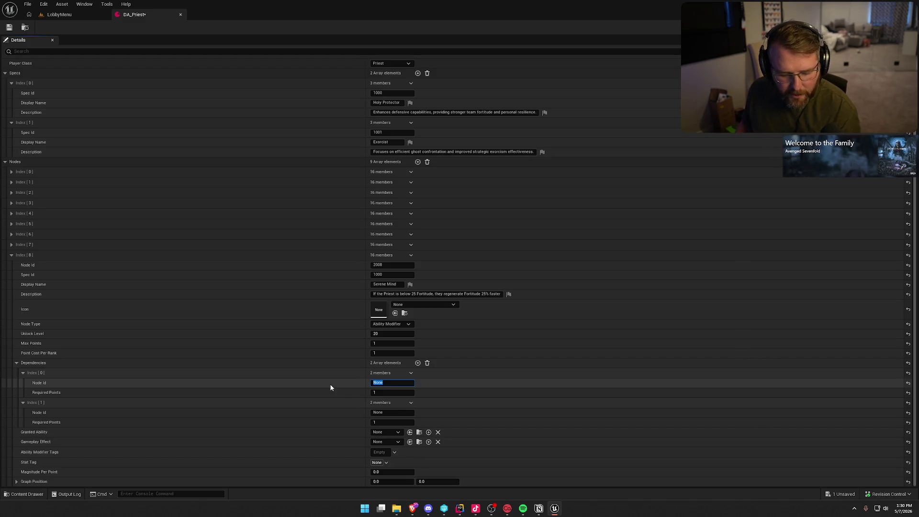
{"action": "type", "text": "2005"}
{"action": "left_click", "coordinate": [390, 413]}
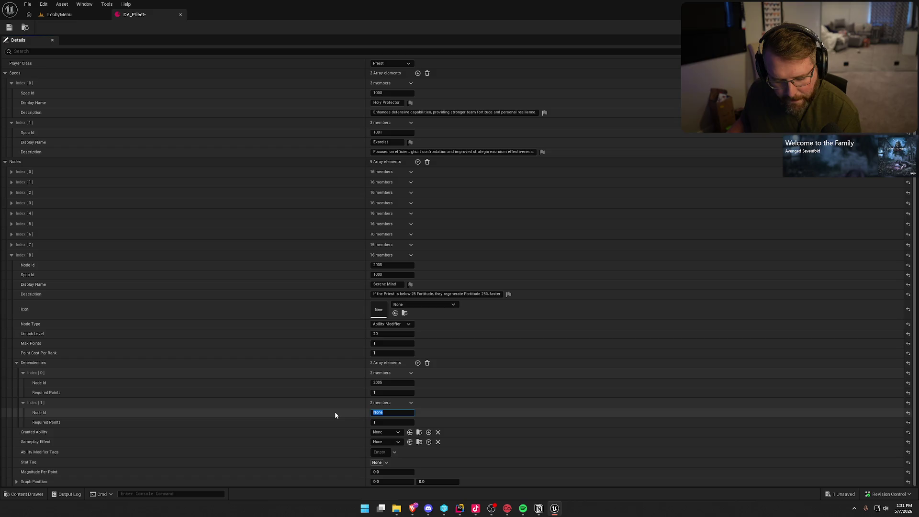
{"action": "type", "text": "2006"}
{"action": "key", "text": "Return"}
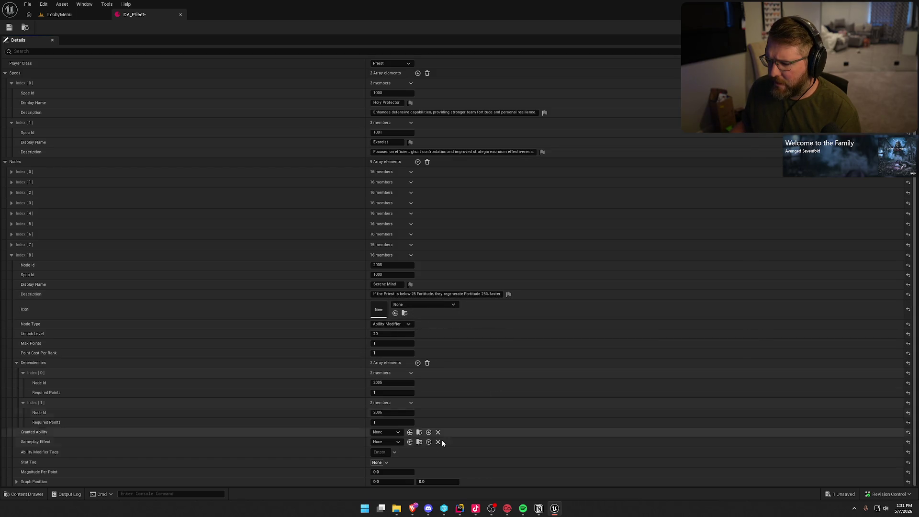
{"action": "left_click", "coordinate": [390, 480]}
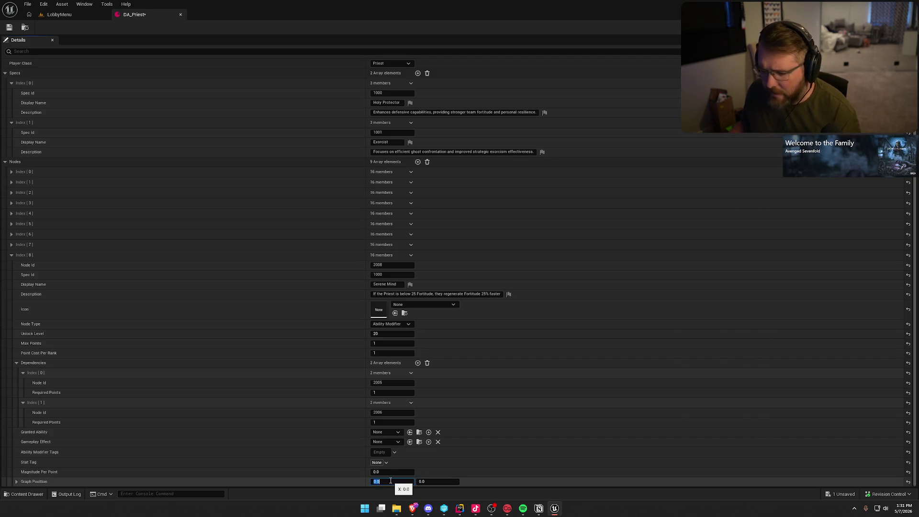
Set Serene Mind's graph position to X 2, Y 4.
{"action": "type", "text": "2"}
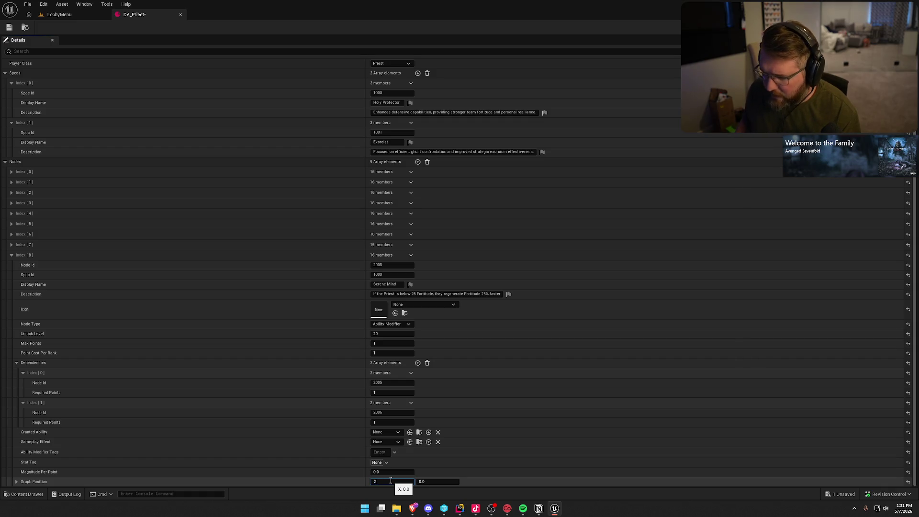
{"action": "key", "text": "Tab"}
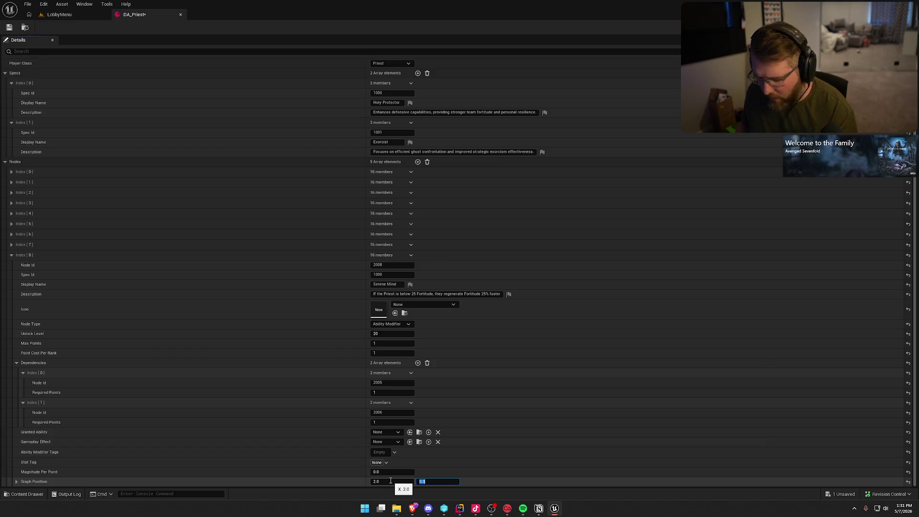
{"action": "type", "text": "4"}
{"action": "key", "text": "Return"}
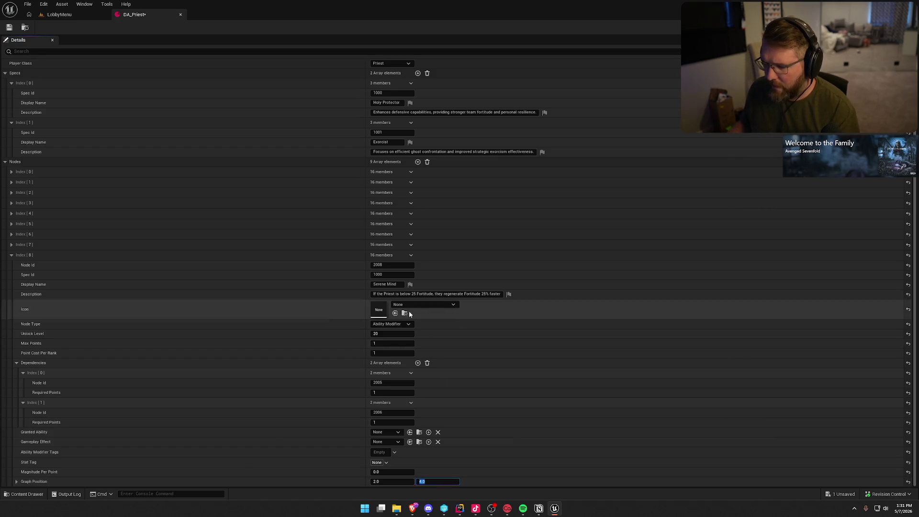
Collapse the node entries, delete a stray Specs entry, and add a tenth node to Nodes.
{"action": "left_click", "coordinate": [12, 245]}
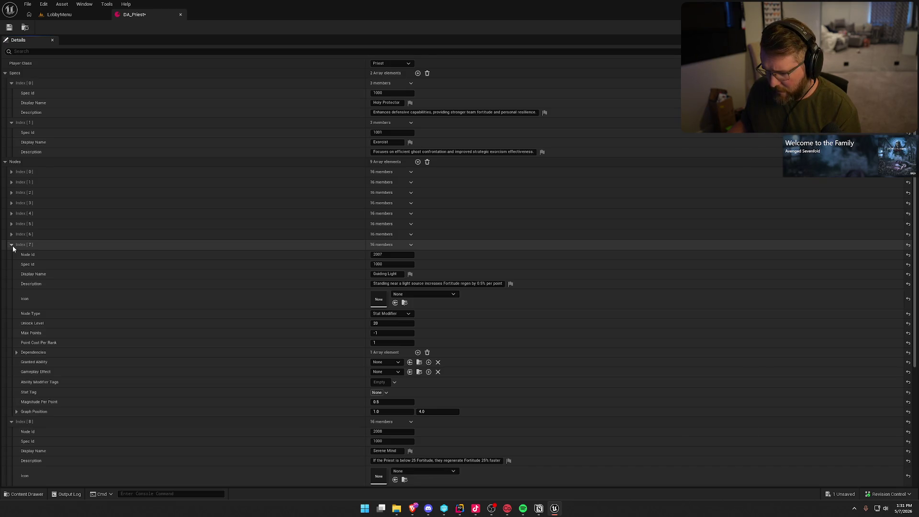
{"action": "scroll", "coordinate": [13, 246], "scroll_direction": "down", "scroll_amount": 2}
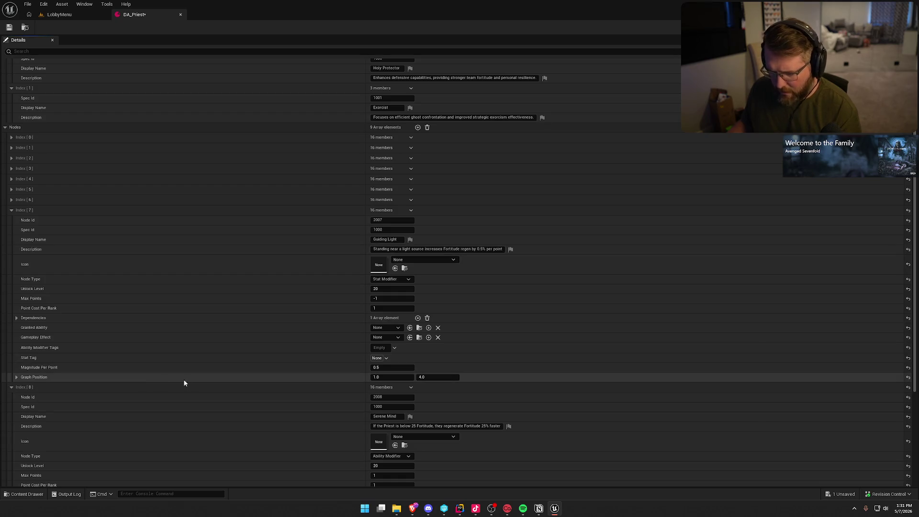
{"action": "left_click", "coordinate": [10, 211]}
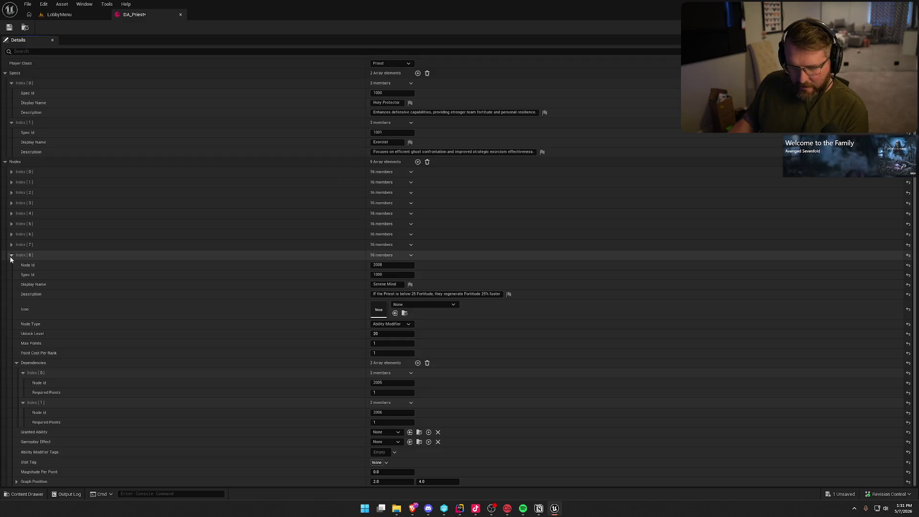
{"action": "left_click", "coordinate": [10, 256]}
{"action": "left_click", "coordinate": [420, 82]}
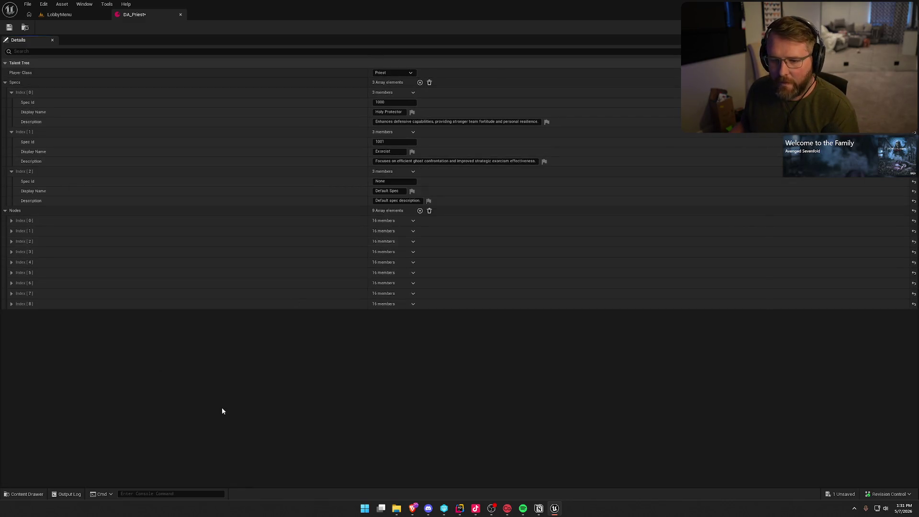
{"action": "left_click", "coordinate": [413, 172]}
{"action": "left_click", "coordinate": [427, 188]}
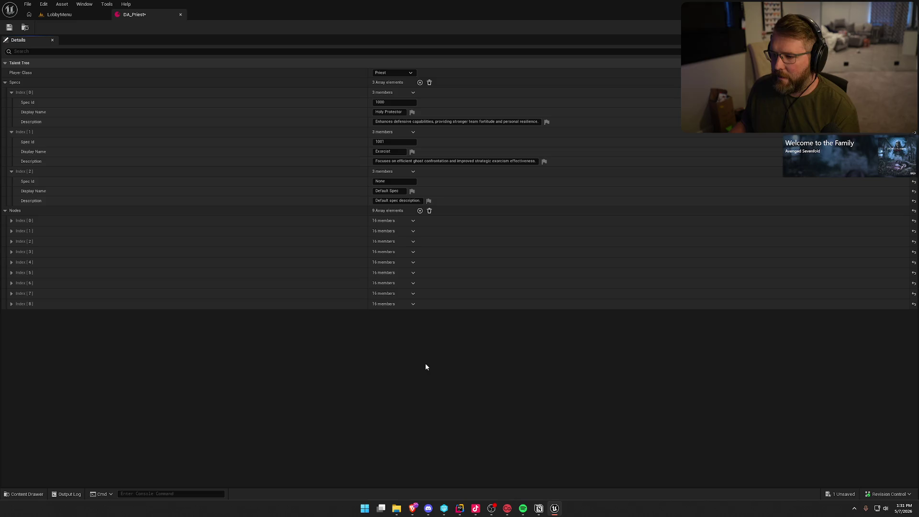
{"action": "left_click", "coordinate": [420, 171]}
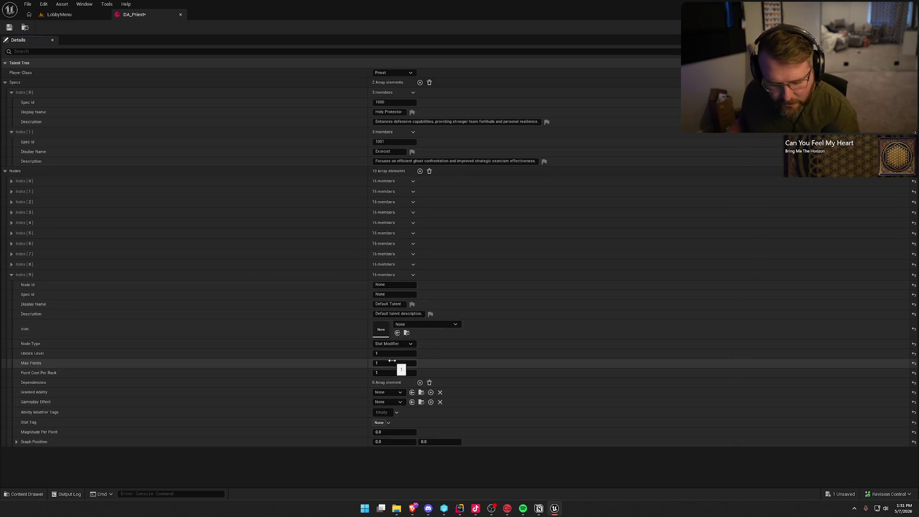
Give the tenth node Node Id 2009 and Spec Id 1000.
{"action": "left_click", "coordinate": [391, 285]}
{"action": "type", "text": "2009"}
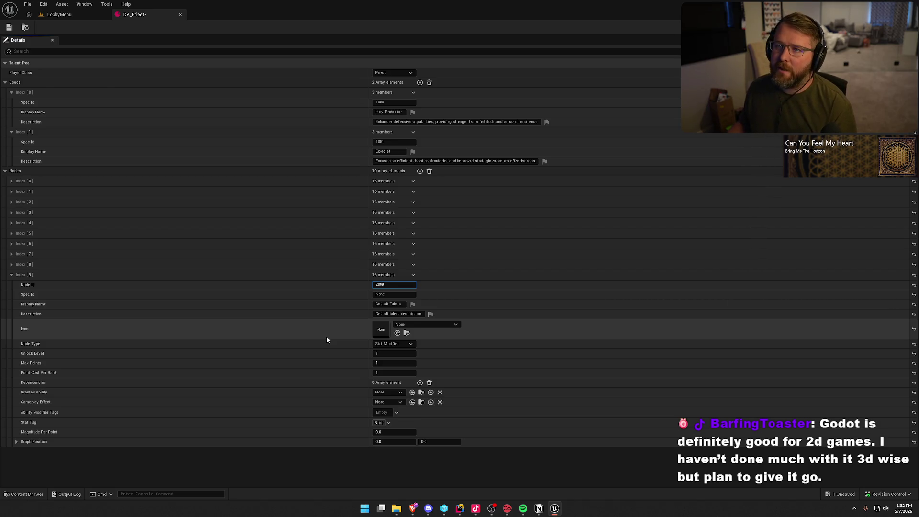
{"action": "key", "text": "Return"}
{"action": "left_click", "coordinate": [386, 294]}
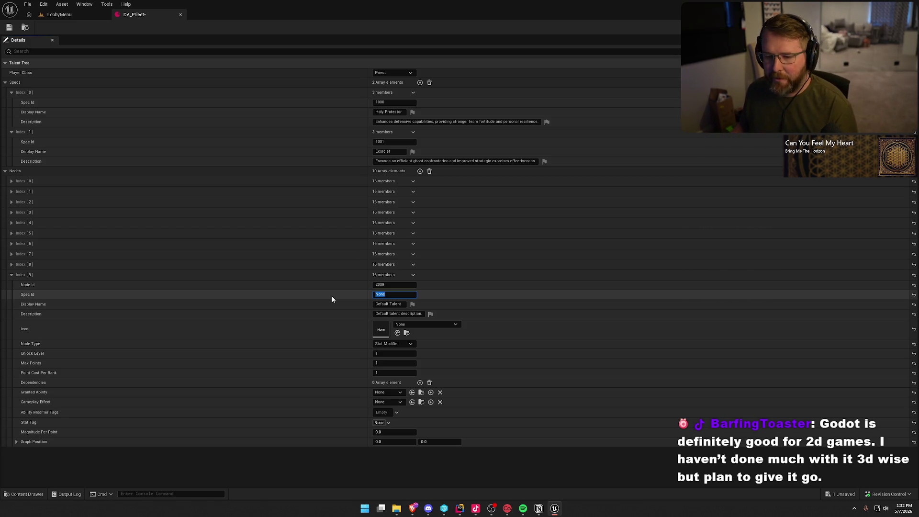
{"action": "type", "text": "1000"}
{"action": "key", "text": "ctrl+a"}
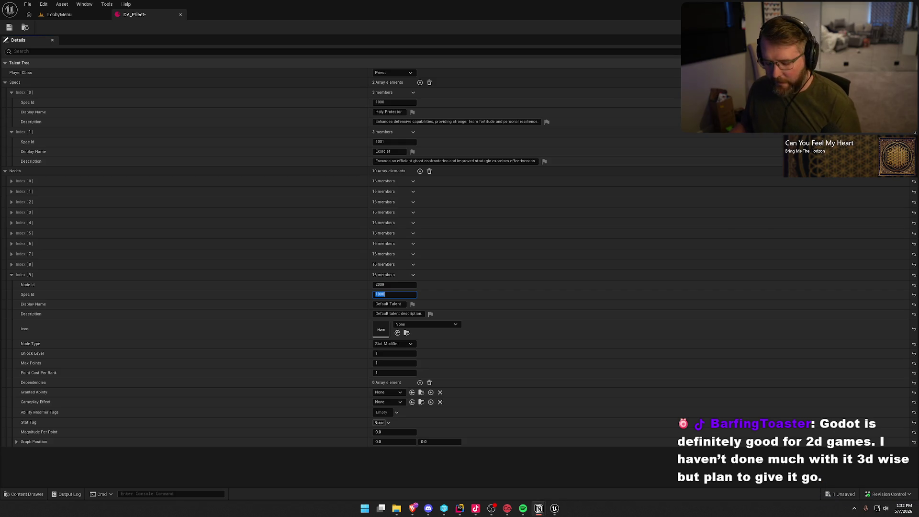
Name the node Soothing Aura and paste in its aura description.
{"action": "left_click", "coordinate": [397, 304]}
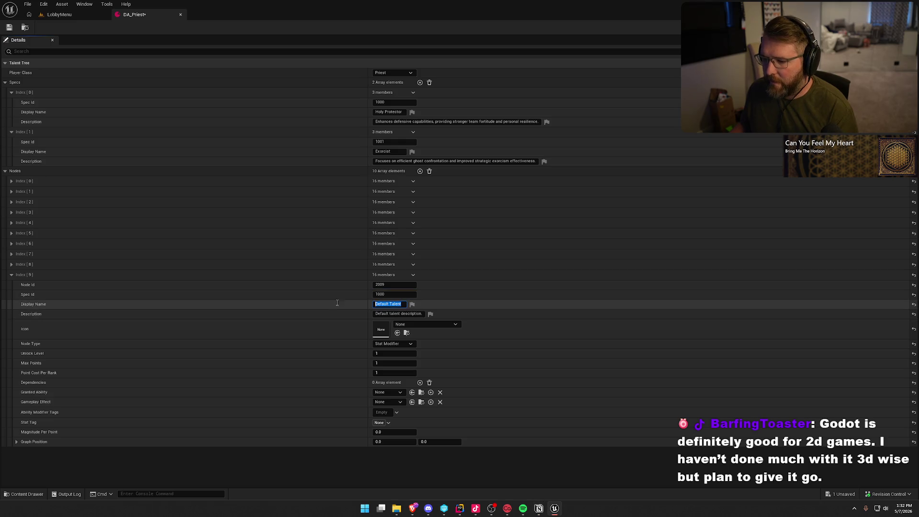
{"action": "type", "text": "Soothing Aura"}
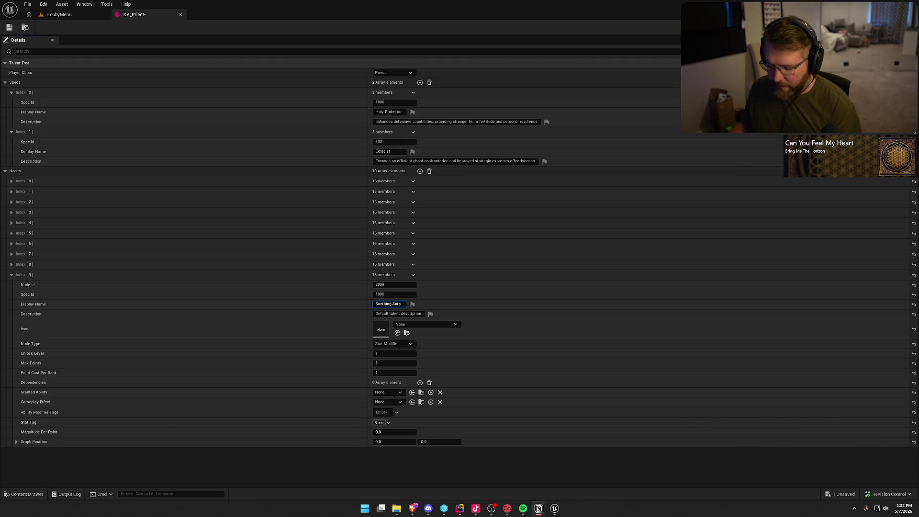
{"action": "key", "text": "Tab"}
{"action": "key", "text": "ctrl+v"}
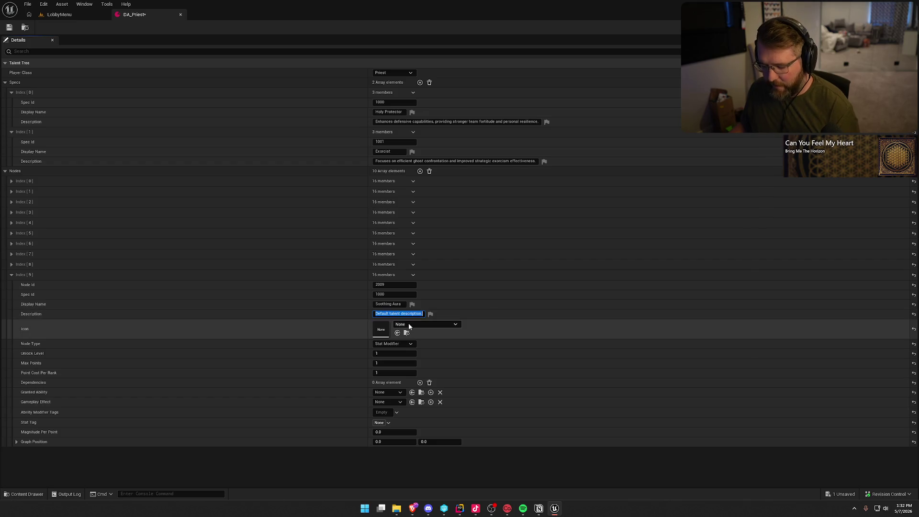
{"action": "key", "text": "Return"}
{"action": "left_click", "coordinate": [341, 329]}
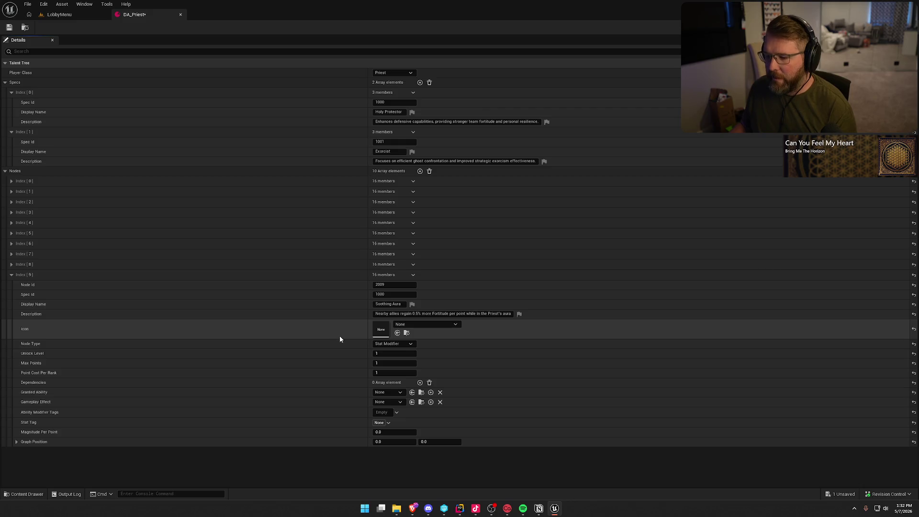
Set unlock level 20 and max points -1, and add one dependency slot.
{"action": "left_click", "coordinate": [396, 353]}
{"action": "type", "text": "20"}
{"action": "left_click", "coordinate": [398, 363]}
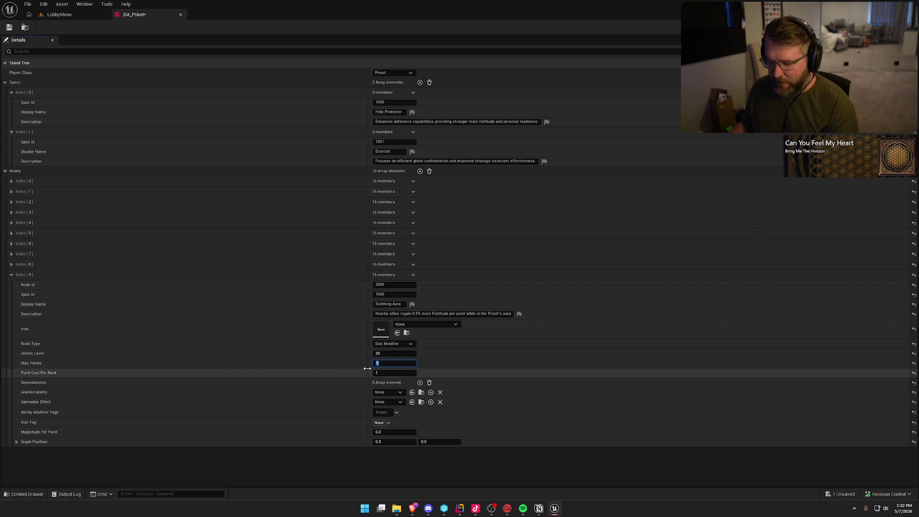
{"action": "type", "text": "1"}
{"action": "key", "text": "Return"}
{"action": "left_click", "coordinate": [420, 382]}
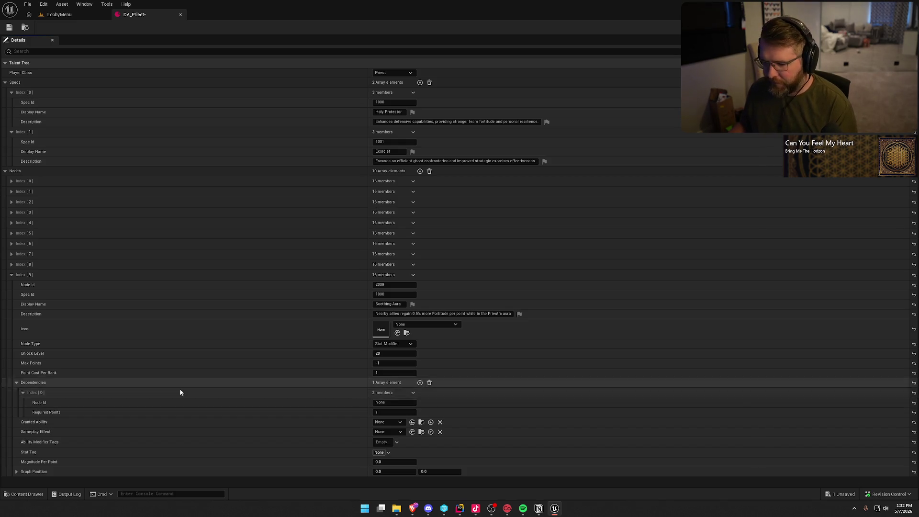
Make Soothing Aura depend on node 2006 with Magnitude Per Point 0.5.
{"action": "left_click", "coordinate": [393, 402]}
{"action": "type", "text": "2006"}
{"action": "key", "text": "Return"}
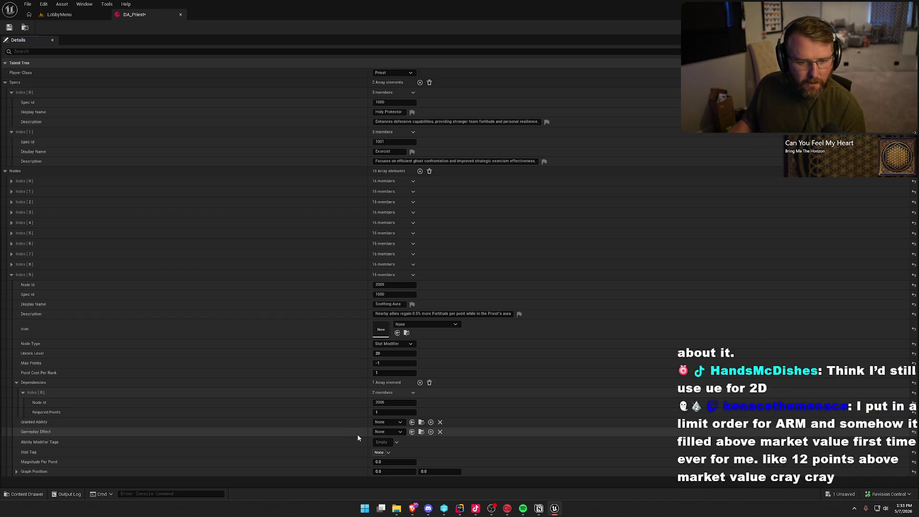
{"action": "left_click", "coordinate": [394, 462]}
{"action": "key", "text": "BackSpace"}
{"action": "type", "text": "0.5"}
{"action": "key", "text": "Return"}
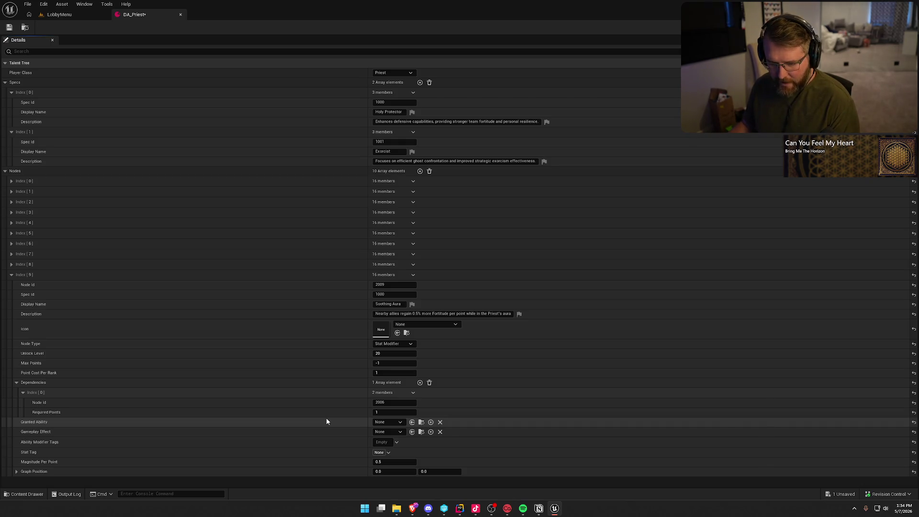
{"action": "left_click", "coordinate": [388, 471]}
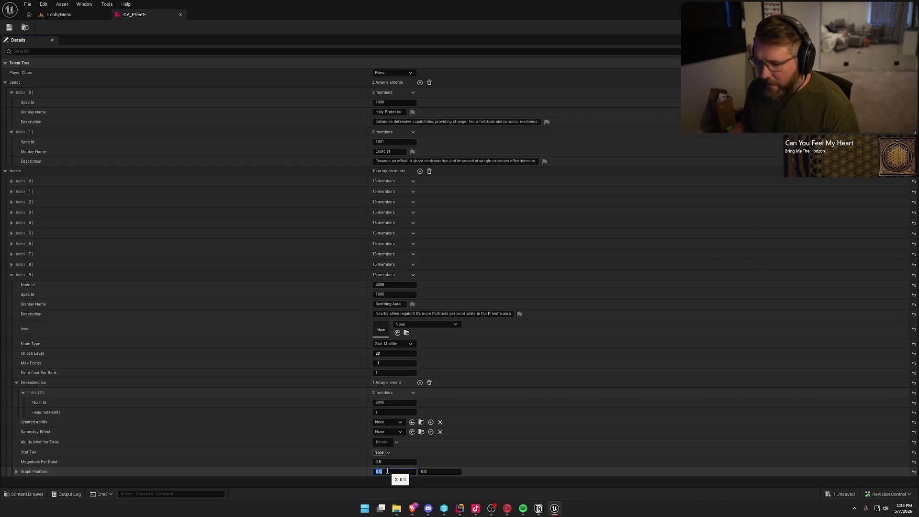
Set Soothing Aura's graph position to X 3.0 and Y 4.0.
{"action": "type", "text": "3"}
{"action": "key", "text": "Tab"}
{"action": "type", "text": "4"}
{"action": "key", "text": "Return"}
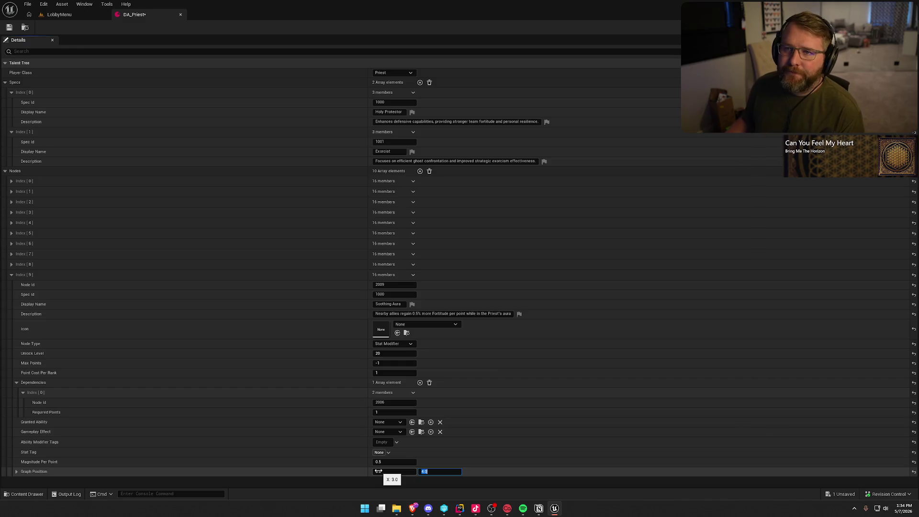
Collapse node Index [9] and add an eleventh node to the Nodes array.
{"action": "left_click", "coordinate": [359, 485]}
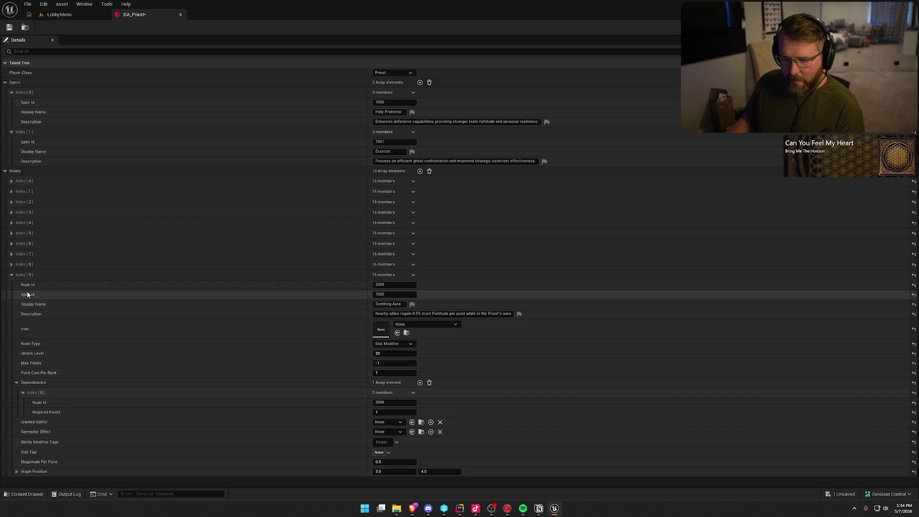
{"action": "left_click", "coordinate": [11, 275]}
{"action": "left_click", "coordinate": [420, 171]}
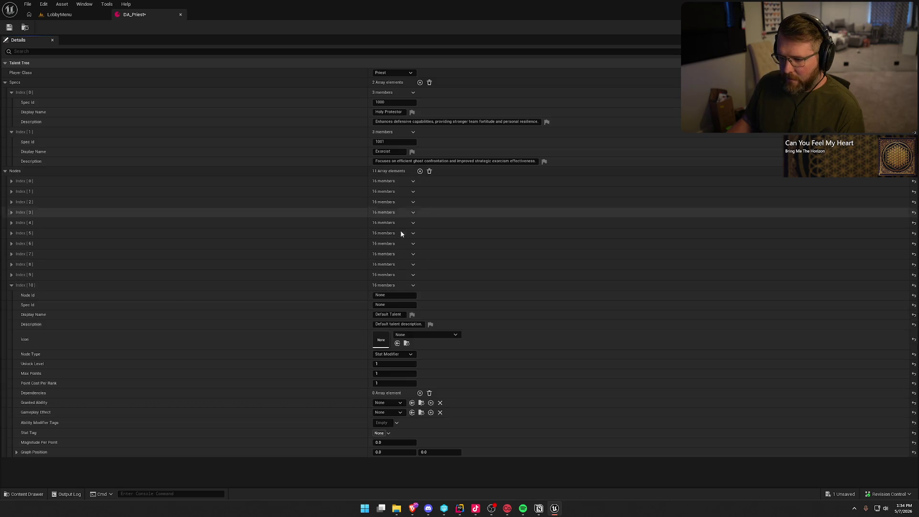
Give node Index [10] Node Id 2010 and Spec Id 1000.
{"action": "left_click", "coordinate": [390, 296]}
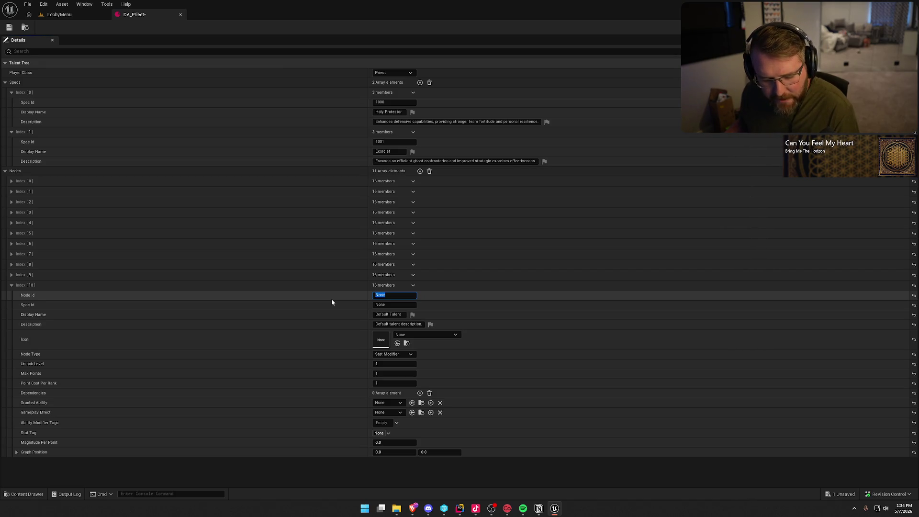
{"action": "type", "text": "2010"}
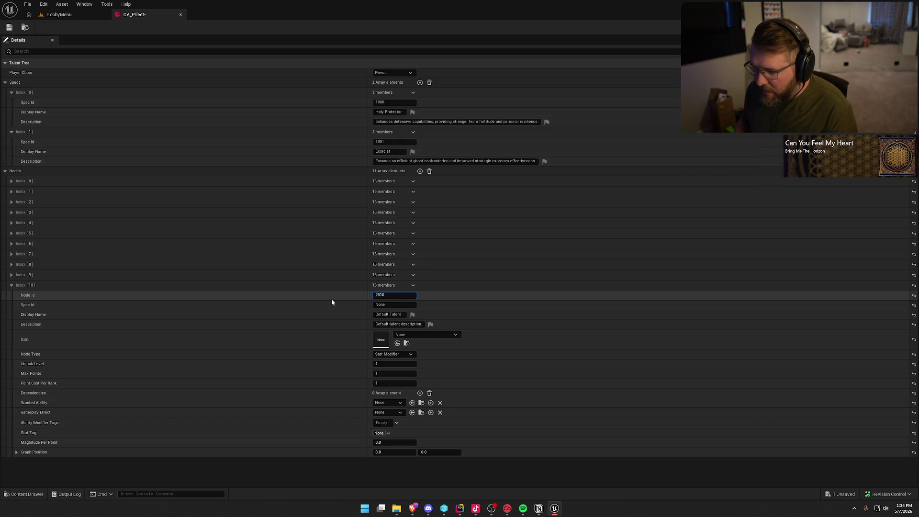
{"action": "key", "text": "BackSpace"}
{"action": "type", "text": "10"}
{"action": "key", "text": "Return"}
{"action": "key", "text": "Tab"}
{"action": "type", "text": "1000"}
{"action": "key", "text": "Return"}
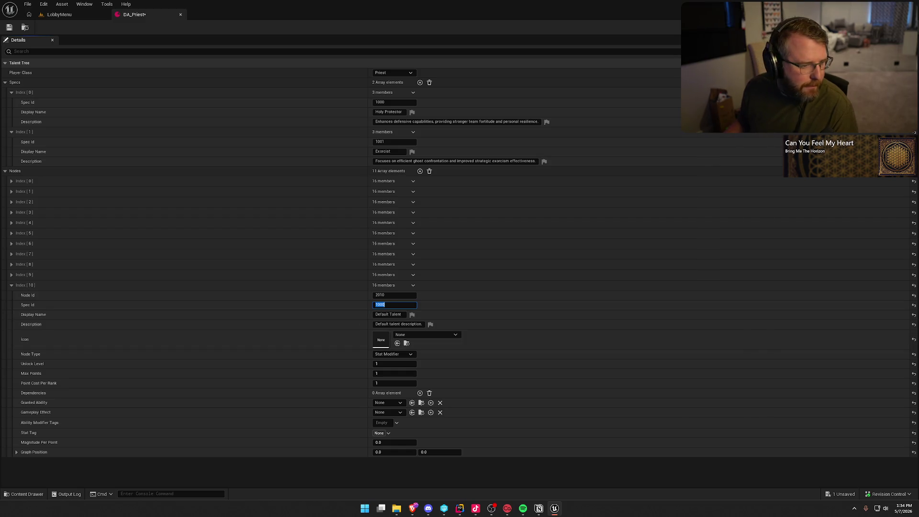
Paste the display name Shield of Faith from the notes and select the default description.
{"action": "key", "text": "alt+Tab"}
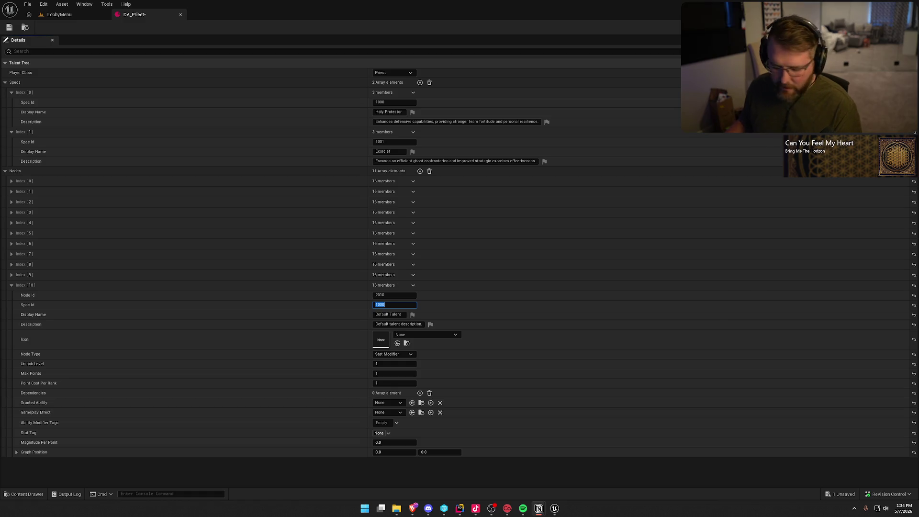
{"action": "left_click", "coordinate": [406, 316]}
{"action": "type", "text": "Shield of Faith"}
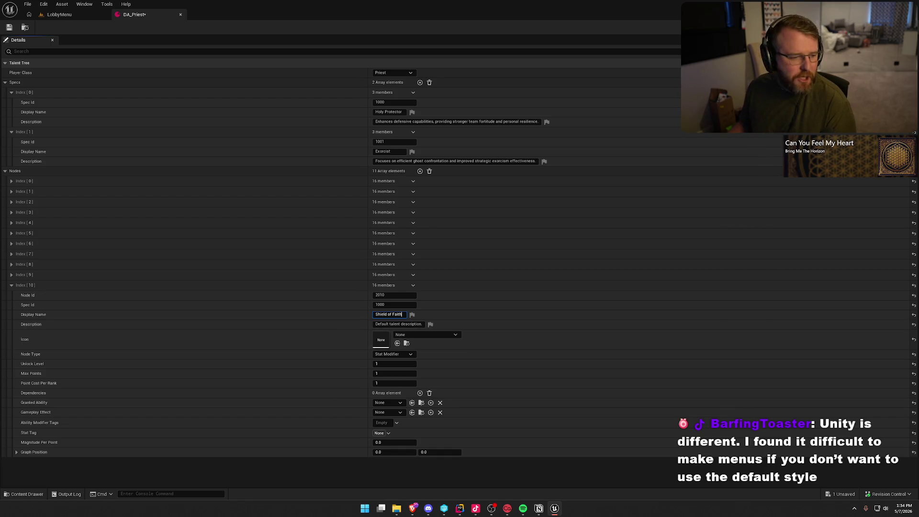
{"action": "key", "text": "alt+Tab"}
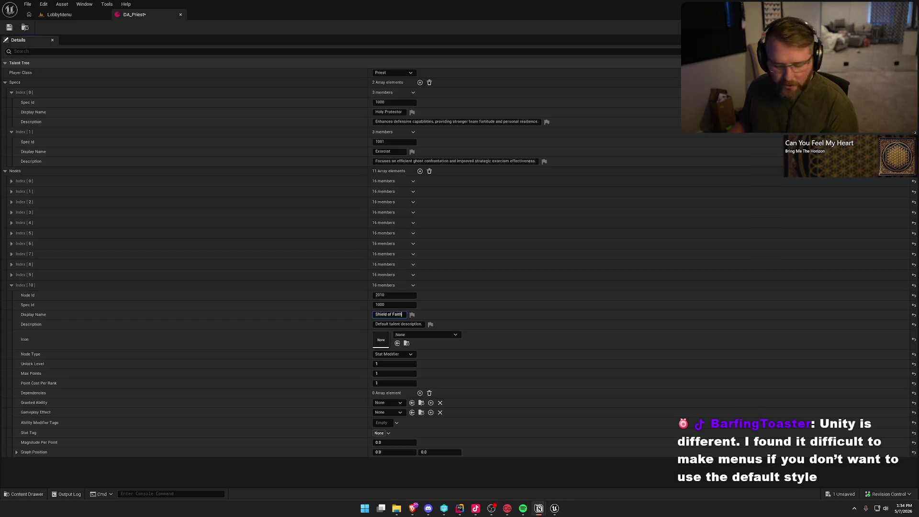
{"action": "left_click", "coordinate": [396, 325]}
{"action": "key", "text": "ctrl+a"}
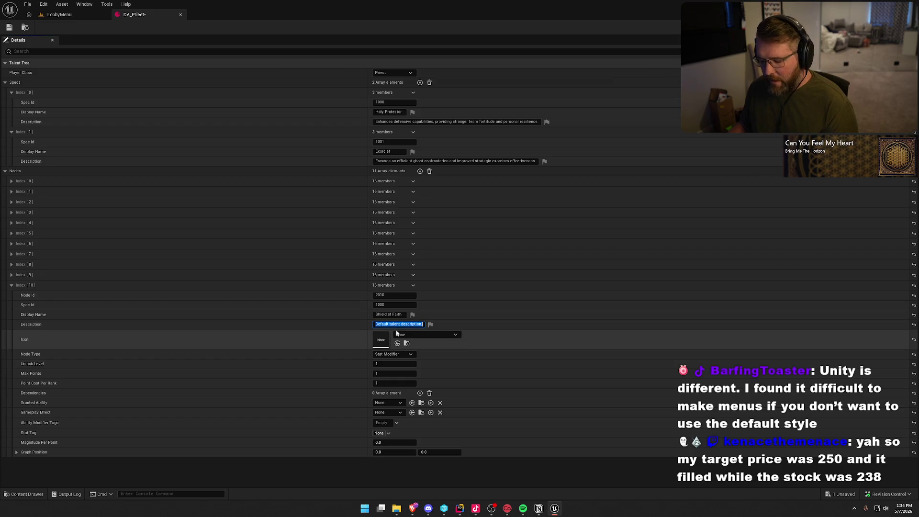
Paste the possession recovery description and make Shield of Faith an Ability Modifier.
{"action": "type", "text": "If a player is possessed near the Priest, they regain 20 Fortitude upon being freed"}
{"action": "key", "text": "Return"}
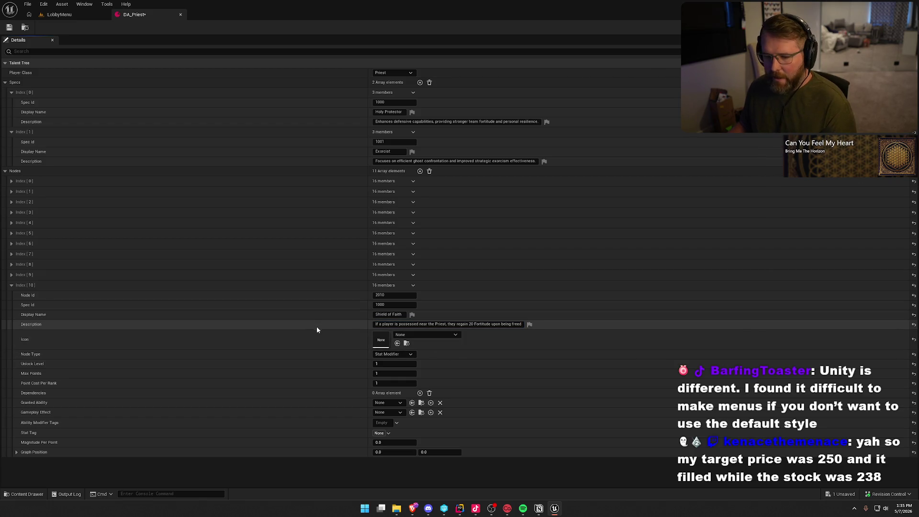
{"action": "left_click", "coordinate": [402, 355]}
{"action": "left_click", "coordinate": [389, 362]}
Set Shield of Faith's unlock level to 30.
{"action": "key", "text": "Tab"}
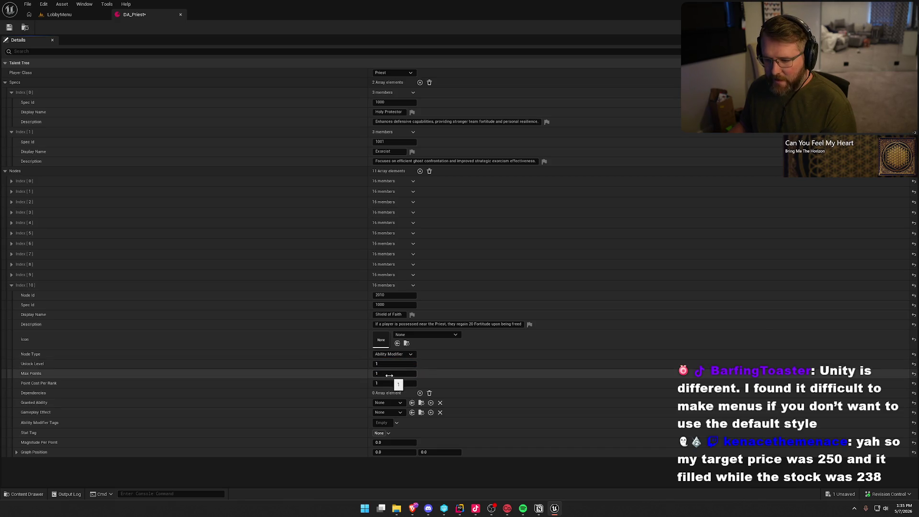
{"action": "left_click", "coordinate": [382, 365]}
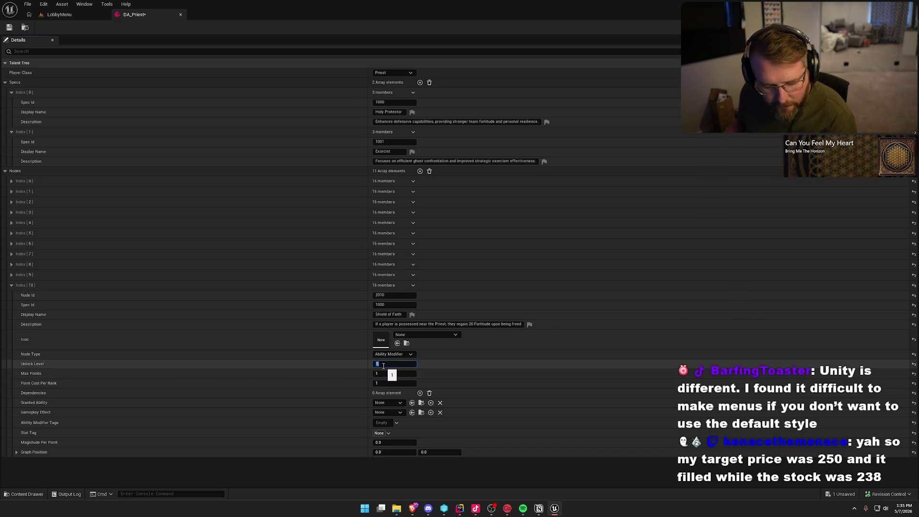
{"action": "type", "text": "30"}
{"action": "key", "text": "Return"}
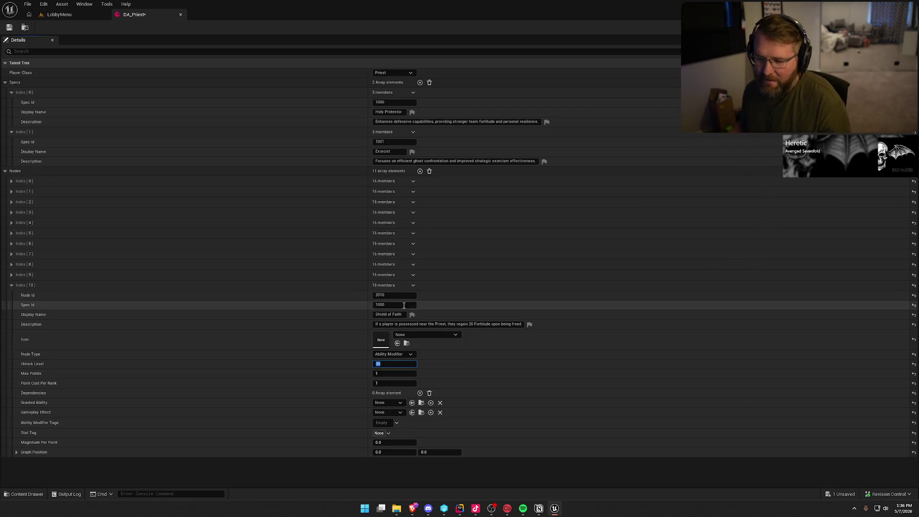
{"action": "left_click", "coordinate": [363, 365]}
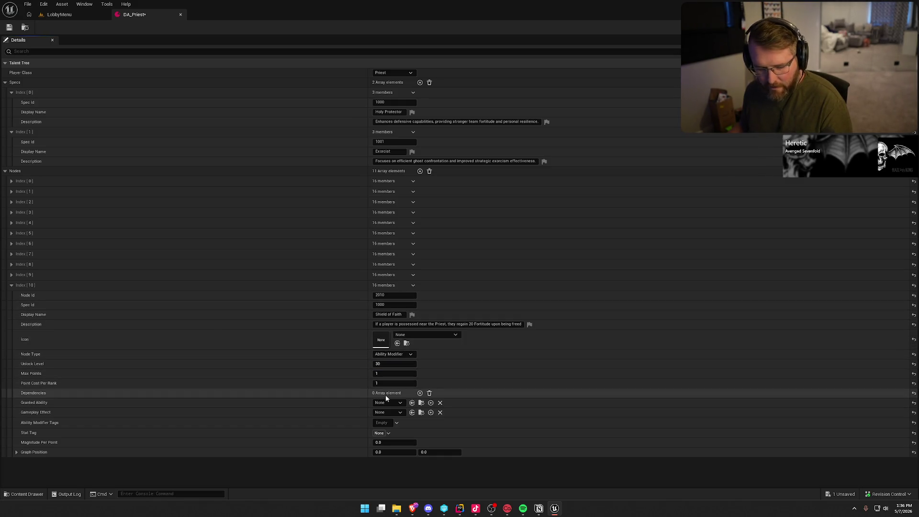
Add a dependency requiring node 2007.
{"action": "left_click", "coordinate": [420, 393]}
{"action": "left_click", "coordinate": [392, 413]}
{"action": "type", "text": "2007"}
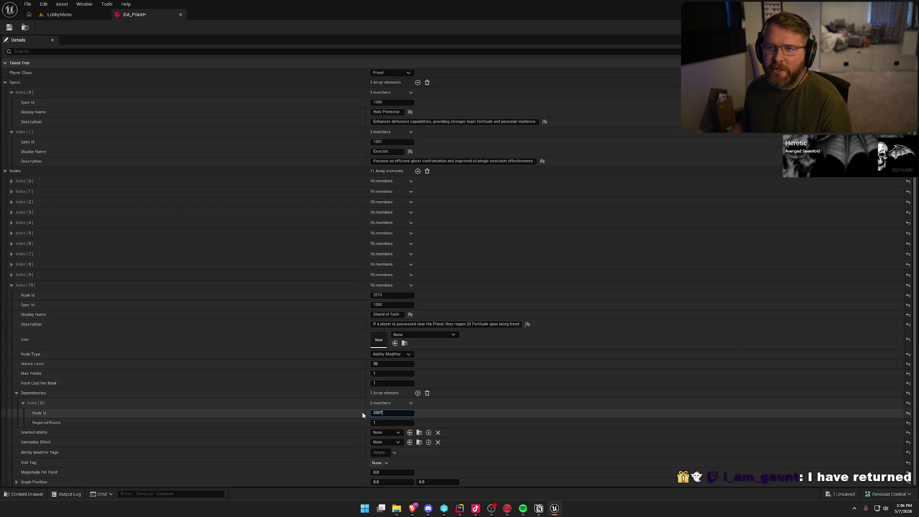
{"action": "key", "text": "Return"}
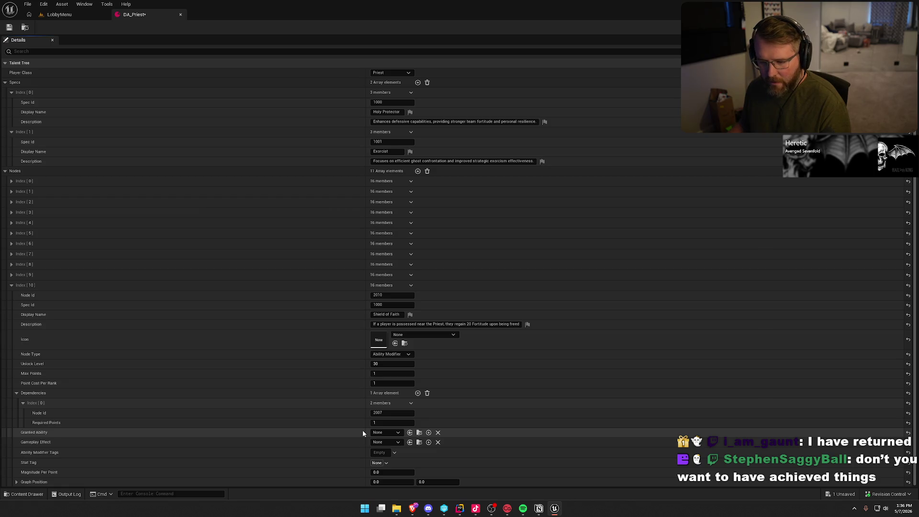
Set graph position to 1, 5, save DA_Priest, and collapse the dependencies list.
{"action": "left_click", "coordinate": [391, 471]}
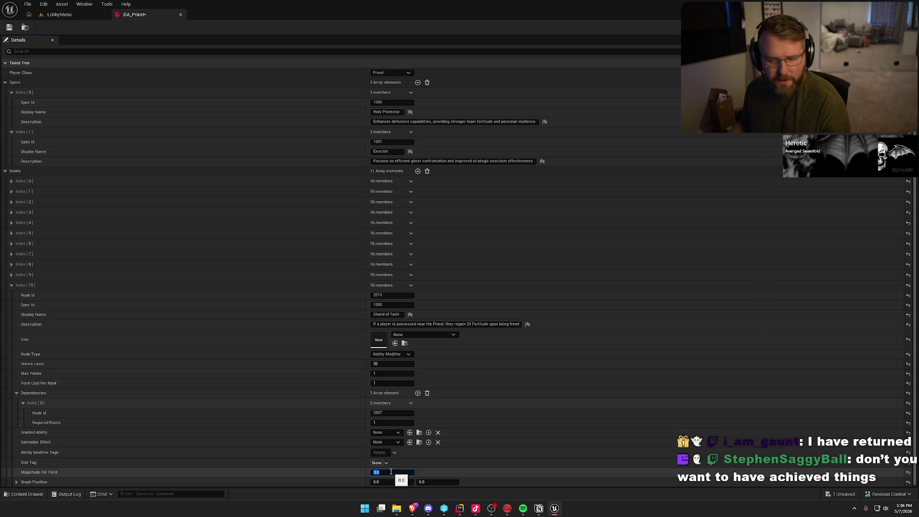
{"action": "left_click", "coordinate": [391, 480]}
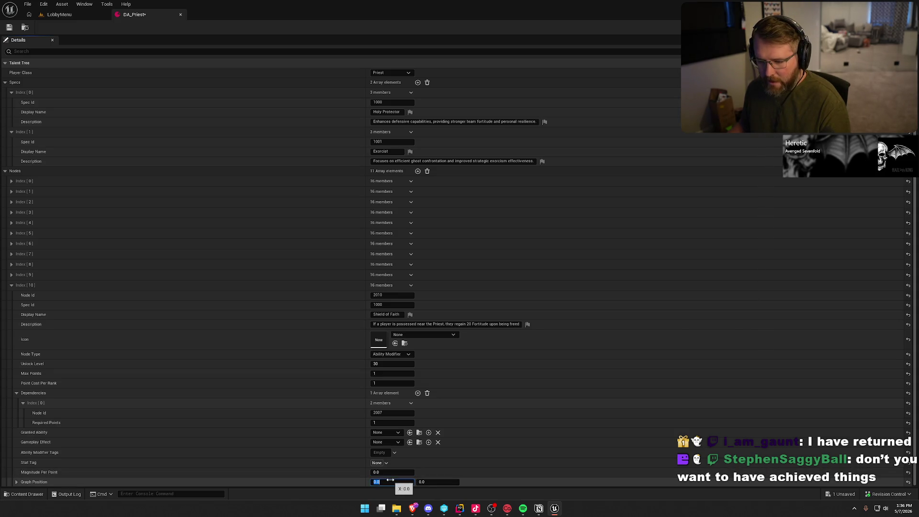
{"action": "type", "text": "1"}
{"action": "key", "text": "Tab"}
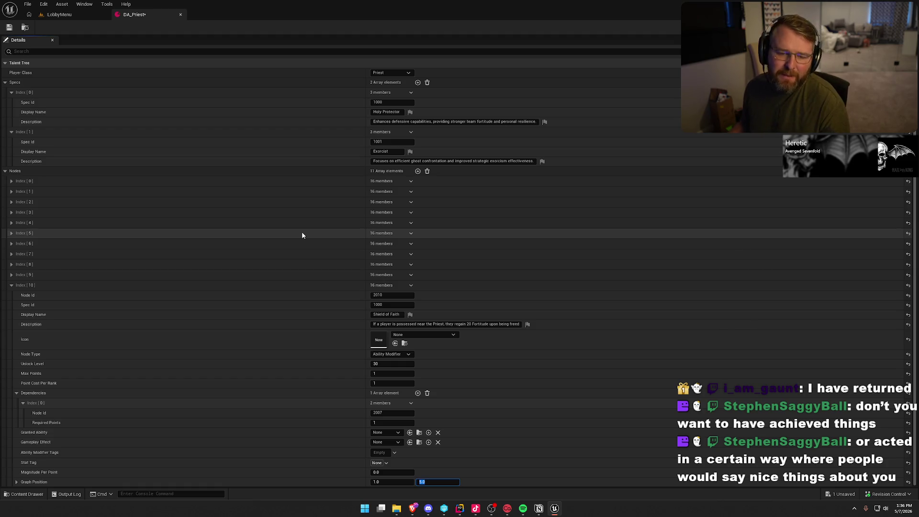
{"action": "type", "text": "5"}
{"action": "left_click", "coordinate": [333, 464]}
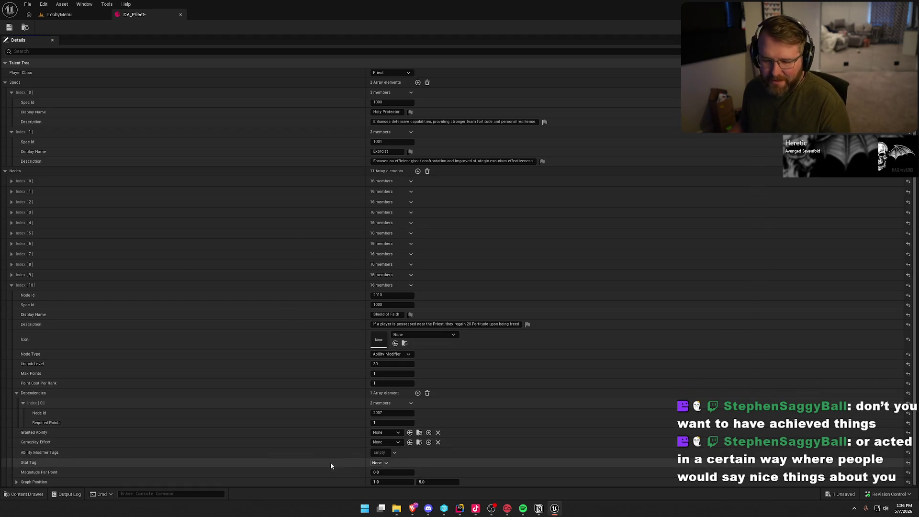
{"action": "left_click", "coordinate": [10, 27]}
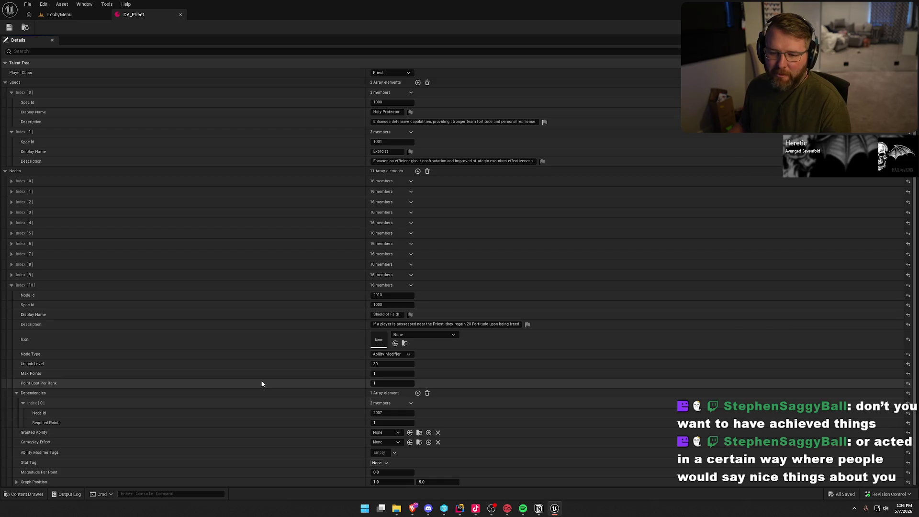
{"action": "left_click", "coordinate": [16, 393]}
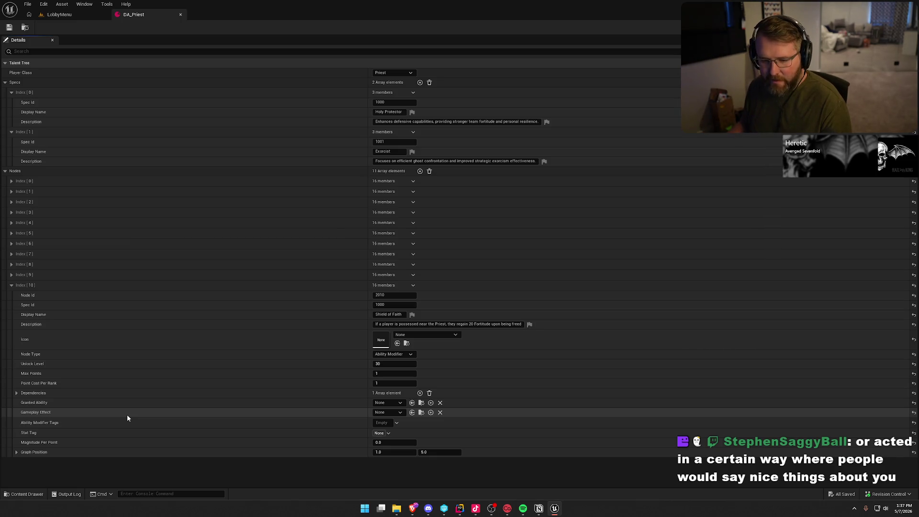
Collapse Index [10] and add a twelfth node with Node Id 2011 and Spec Id 1000.
{"action": "left_click", "coordinate": [12, 286]}
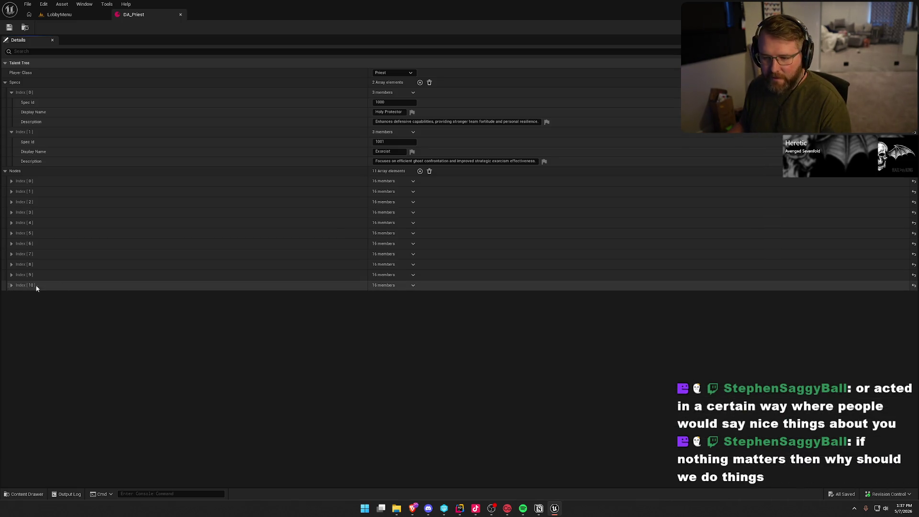
{"action": "left_click", "coordinate": [420, 171]}
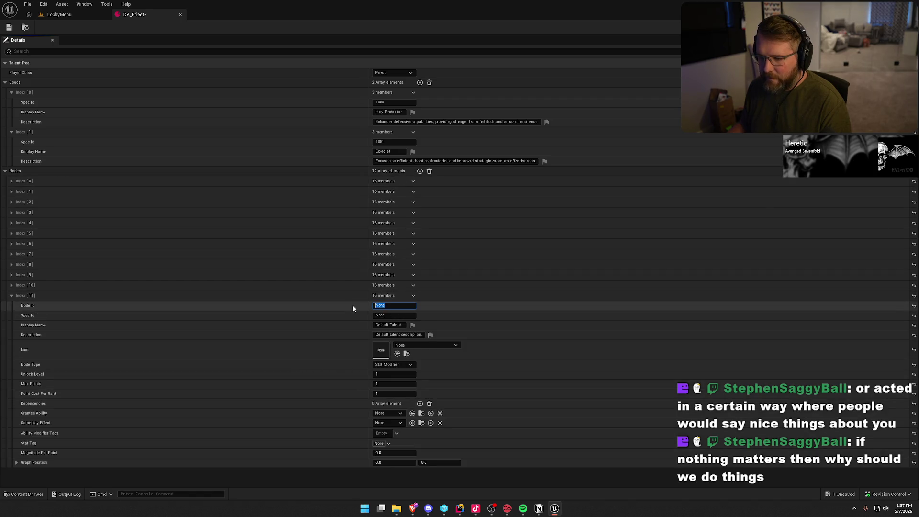
{"action": "type", "text": "2"}
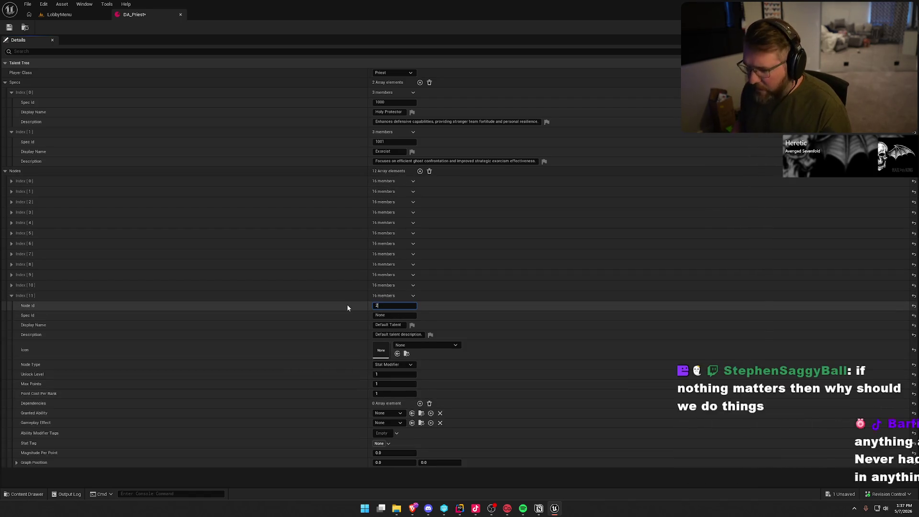
{"action": "type", "text": "011"}
{"action": "key", "text": "Tab"}
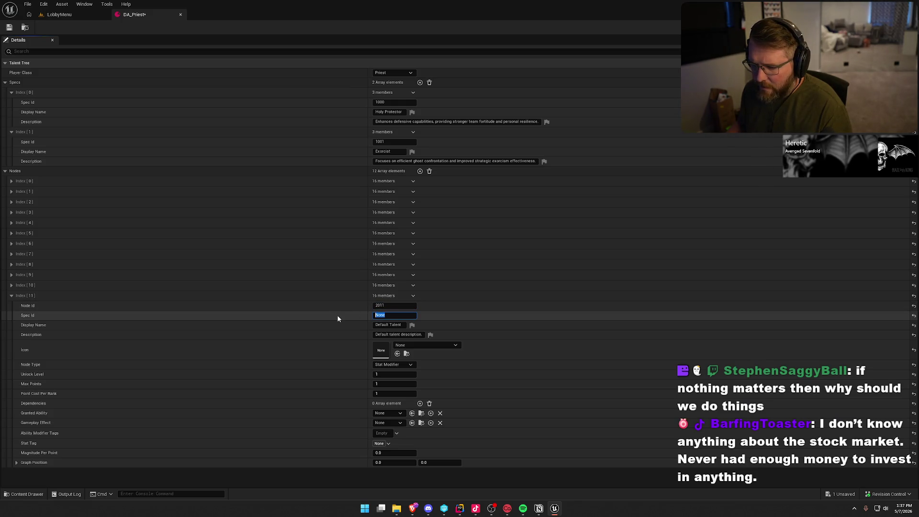
{"action": "type", "text": "1000"}
{"action": "key", "text": "Return"}
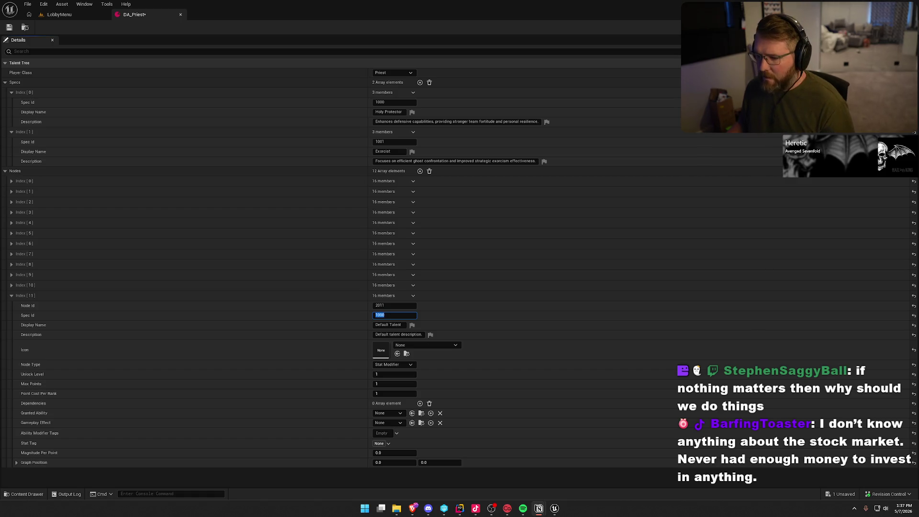
Paste the name Faithful Resurgence and its ghost-hallucination description.
{"action": "left_click", "coordinate": [401, 325]}
{"action": "type", "text": "Faithful Resurgence"}
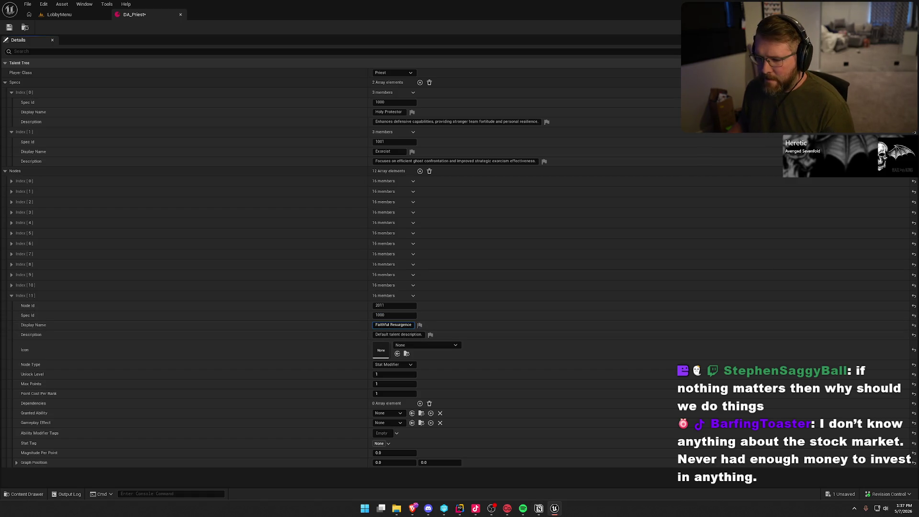
{"action": "key", "text": "alt+Tab"}
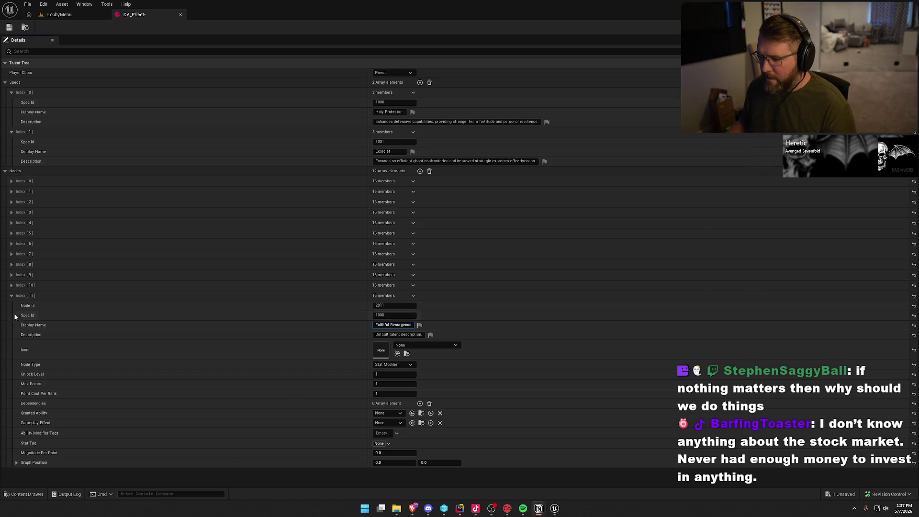
{"action": "left_click", "coordinate": [404, 336]}
{"action": "type", "text": "Using Blessing instantly cancels ghost hallucinations for all affected players"}
{"action": "key", "text": "Return"}
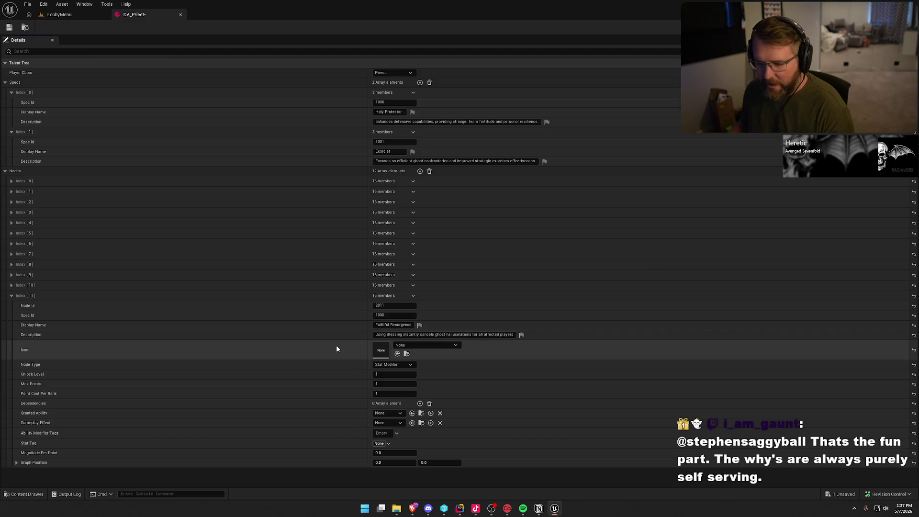
Make Faithful Resurgence an Ability Modifier with unlock level 30.
{"action": "left_click", "coordinate": [405, 365]}
{"action": "left_click", "coordinate": [403, 371]}
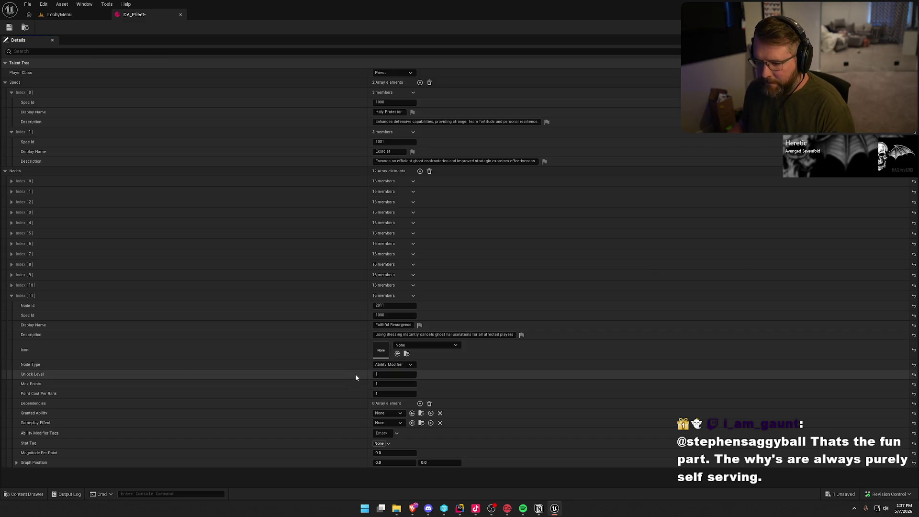
{"action": "left_click", "coordinate": [398, 375]}
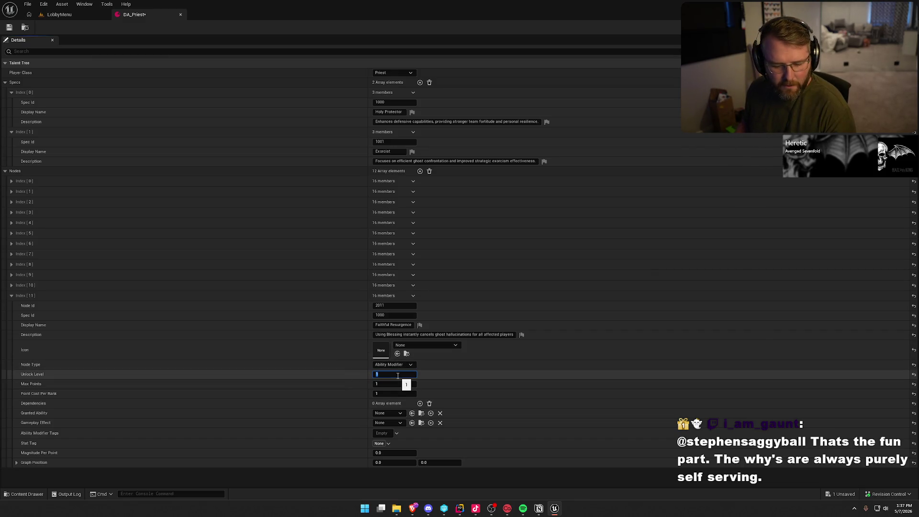
{"action": "type", "text": "0"}
{"action": "key", "text": "Return"}
Add a dependency requiring node 2009.
{"action": "left_click", "coordinate": [420, 404]}
{"action": "left_click", "coordinate": [383, 424]}
{"action": "type", "text": "2009"}
{"action": "key", "text": "Return"}
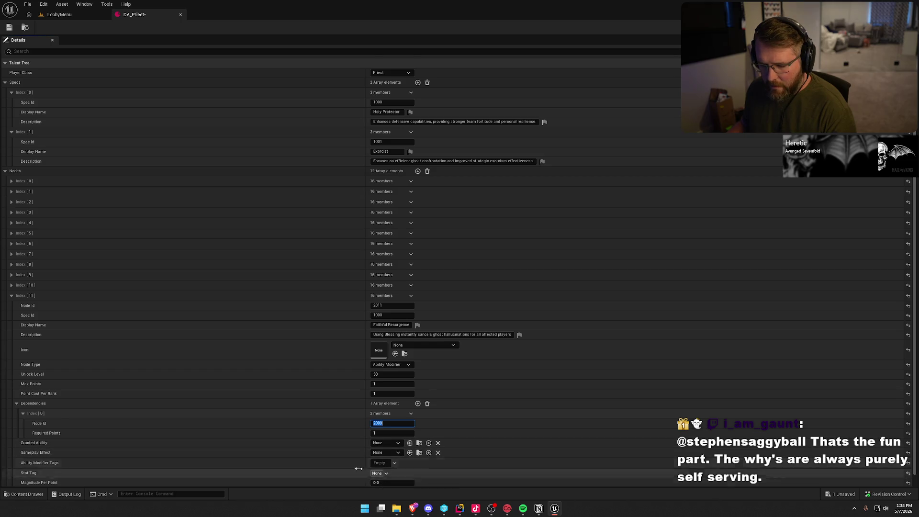
Set graph position to 3.0, 5.0, save DA_Priest, and collapse the Faithful Resurgence entry.
{"action": "scroll", "coordinate": [371, 476], "scroll_direction": "down", "scroll_amount": 1}
{"action": "left_click", "coordinate": [390, 481]}
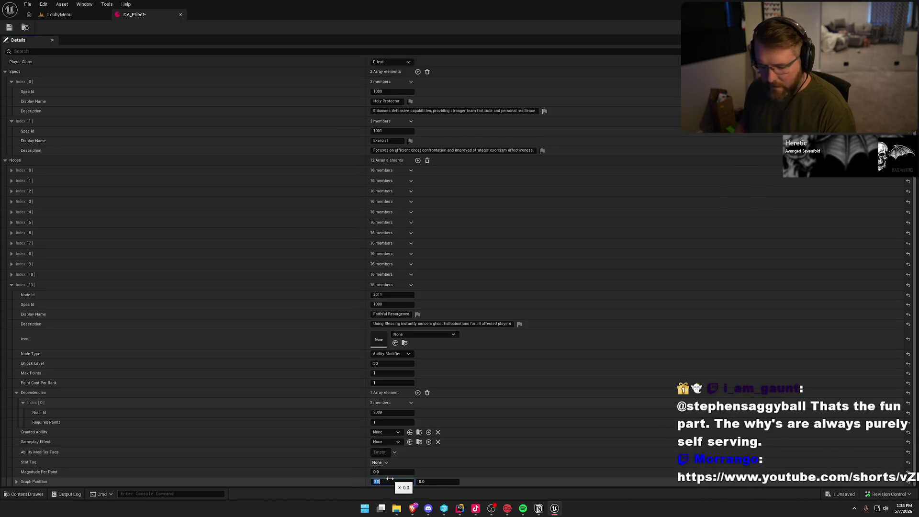
{"action": "type", "text": "3"}
{"action": "key", "text": "Tab"}
{"action": "type", "text": "5"}
{"action": "key", "text": "Return"}
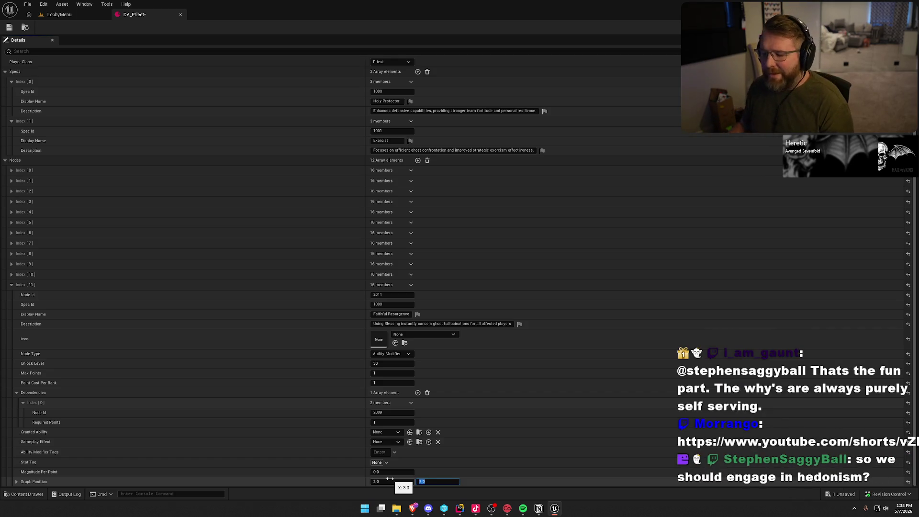
{"action": "left_click", "coordinate": [317, 481]}
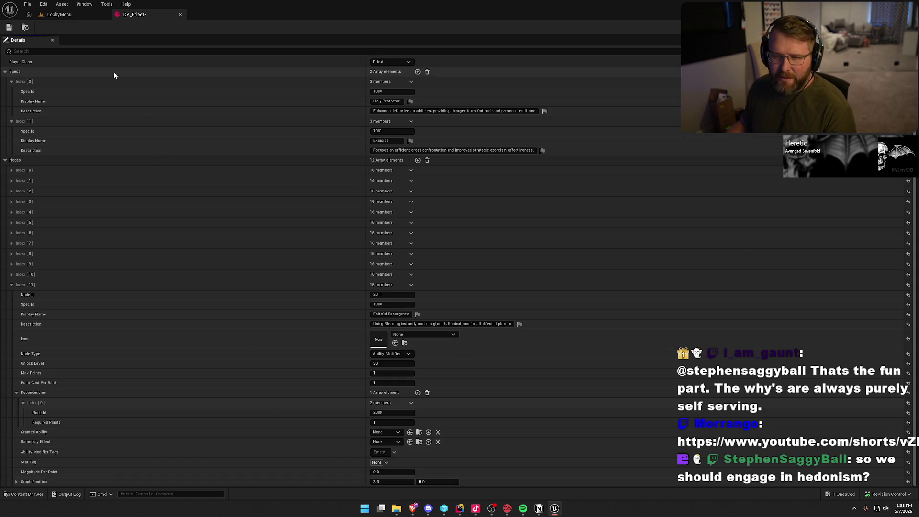
{"action": "left_click", "coordinate": [9, 27]}
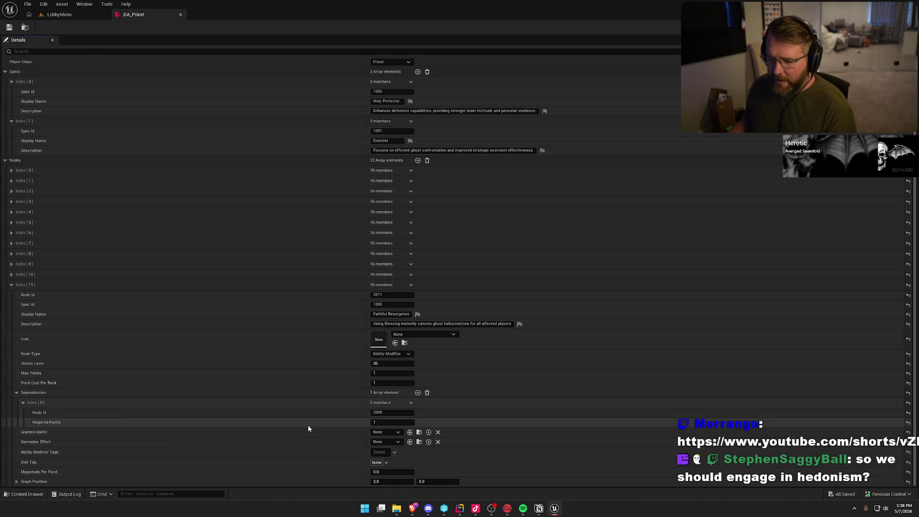
{"action": "left_click", "coordinate": [12, 285]}
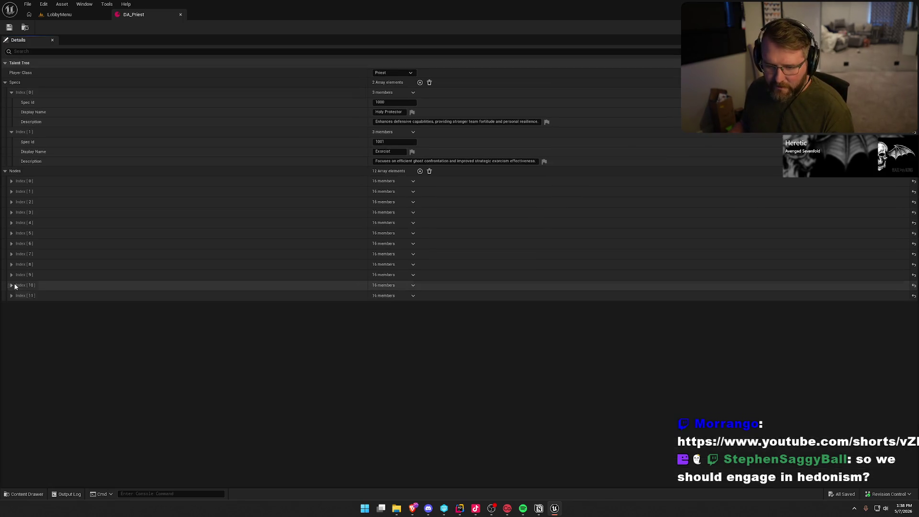
Add node Index [12] with Node Id 2012 and Spec Id 1000.
{"action": "left_click", "coordinate": [420, 172]}
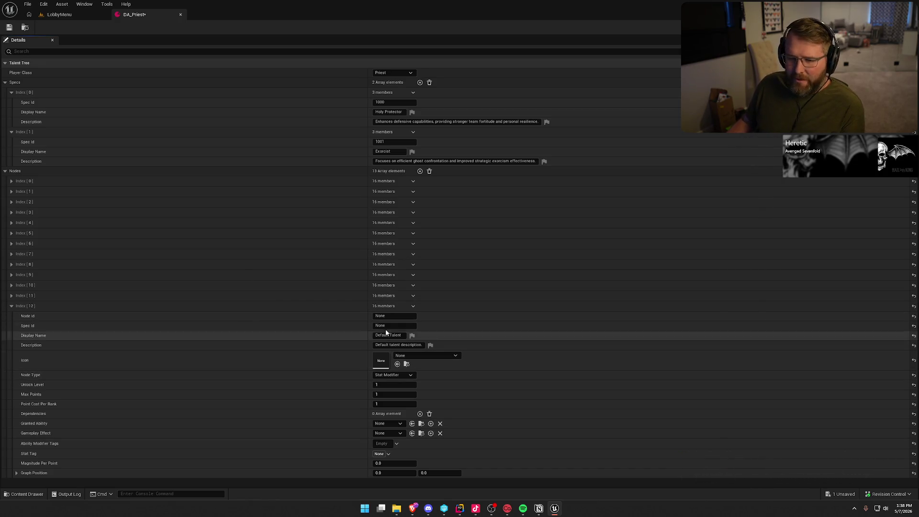
{"action": "left_click", "coordinate": [379, 316]}
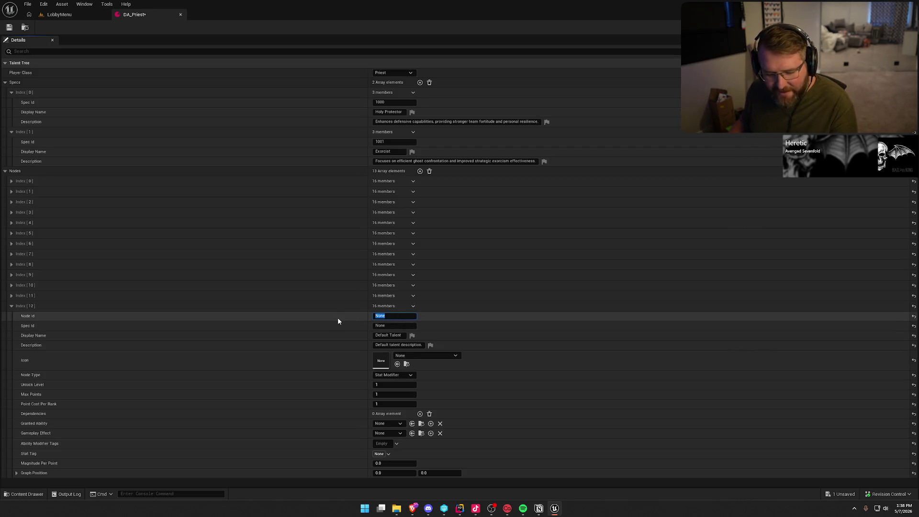
{"action": "type", "text": "2012"}
{"action": "key", "text": "Tab"}
{"action": "type", "text": "100"}
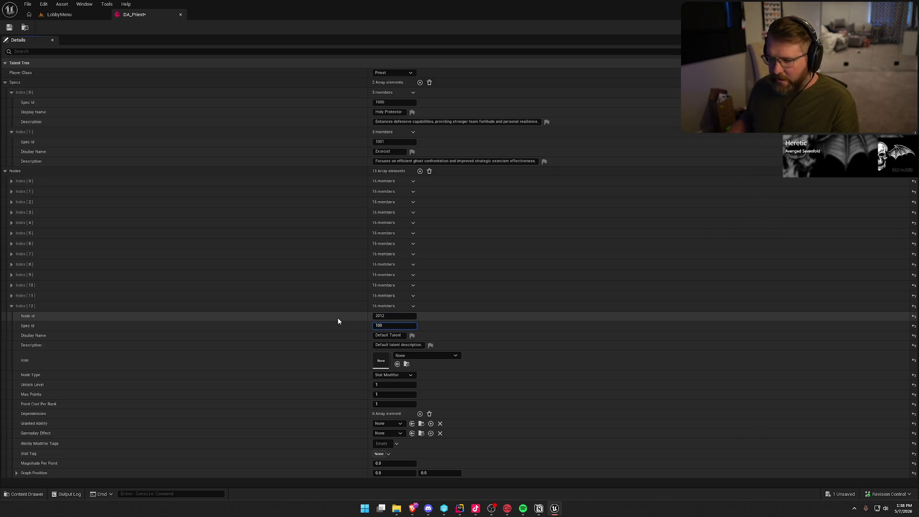
{"action": "type", "text": "0"}
{"action": "key", "text": "Return"}
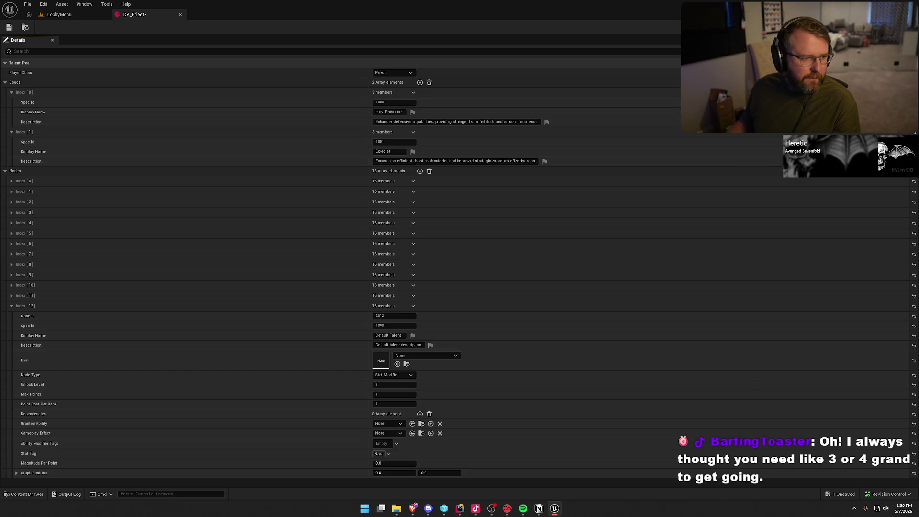
Paste the name Divine Endurance and its Fortitude-loss description from the notes.
{"action": "key", "text": "alt+Tab"}
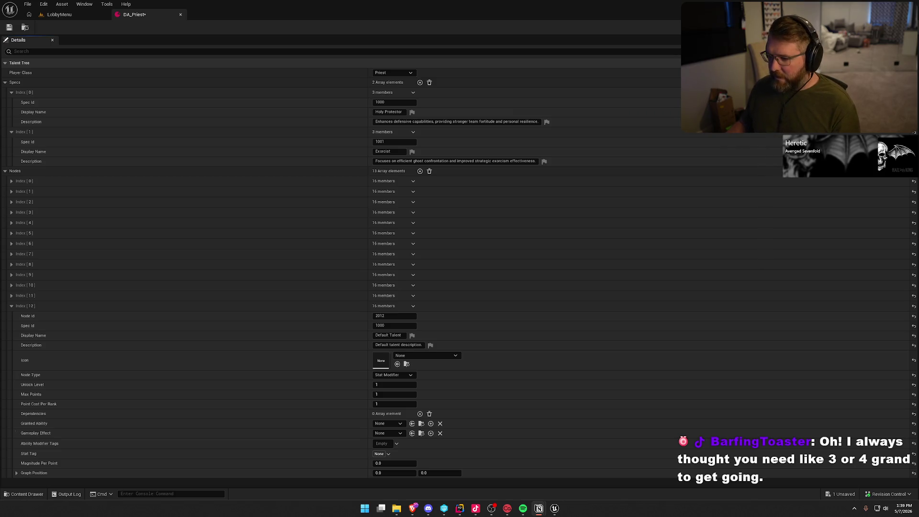
{"action": "left_click", "coordinate": [388, 336]}
{"action": "type", "text": "Divine Endurance"}
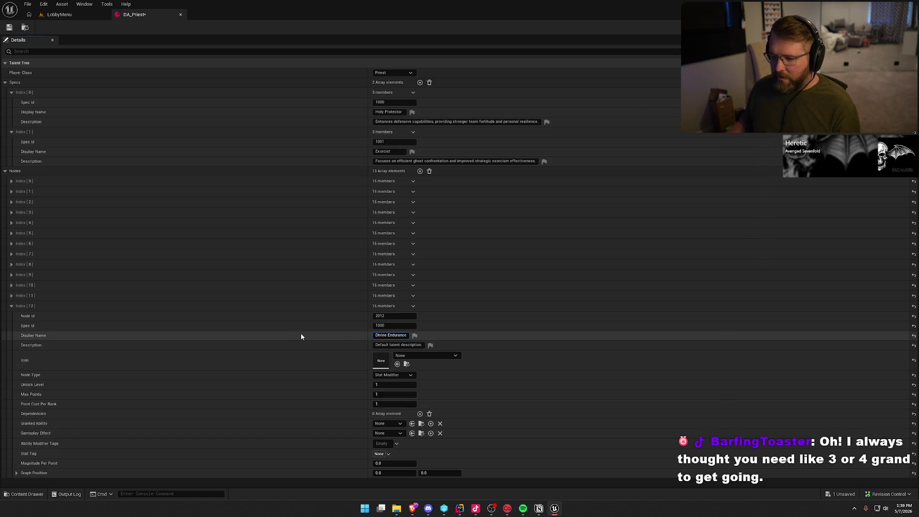
{"action": "key", "text": "alt+Tab"}
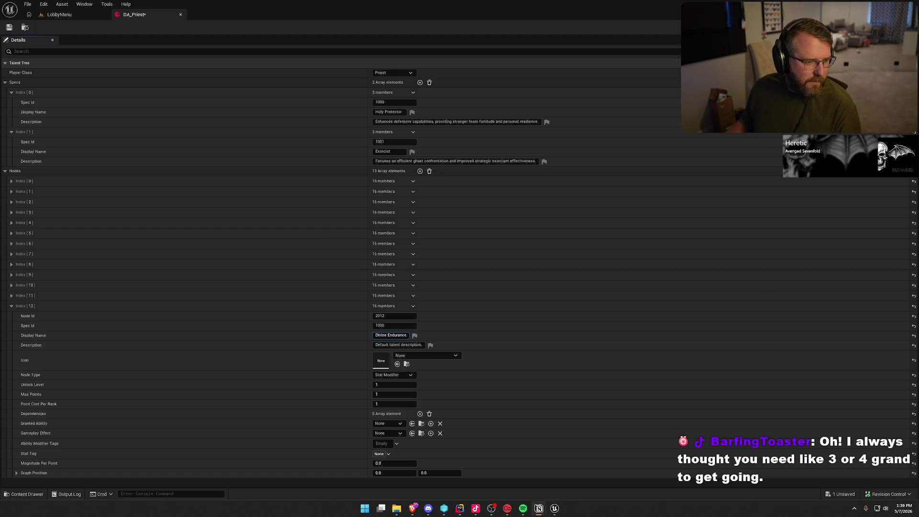
{"action": "left_click", "coordinate": [401, 345]}
{"action": "key", "text": "ctrl+a"}
{"action": "type", "text": "The Priest takes 1% less Fortitude loss from witnessing ghost events per point"}
{"action": "left_click", "coordinate": [339, 348]}
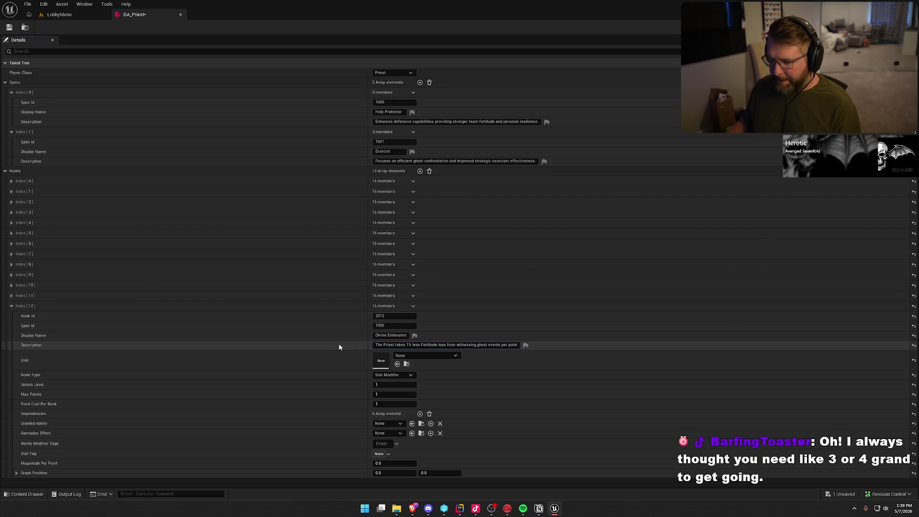
Set unlock level 40 and Max Points -1, and add one dependency slot.
{"action": "left_click", "coordinate": [406, 386]}
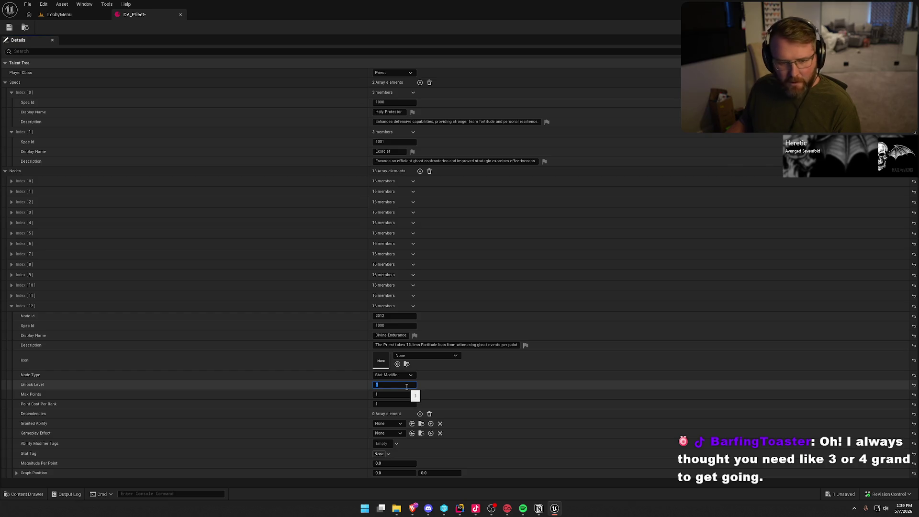
{"action": "type", "text": "40"}
{"action": "key", "text": "Tab"}
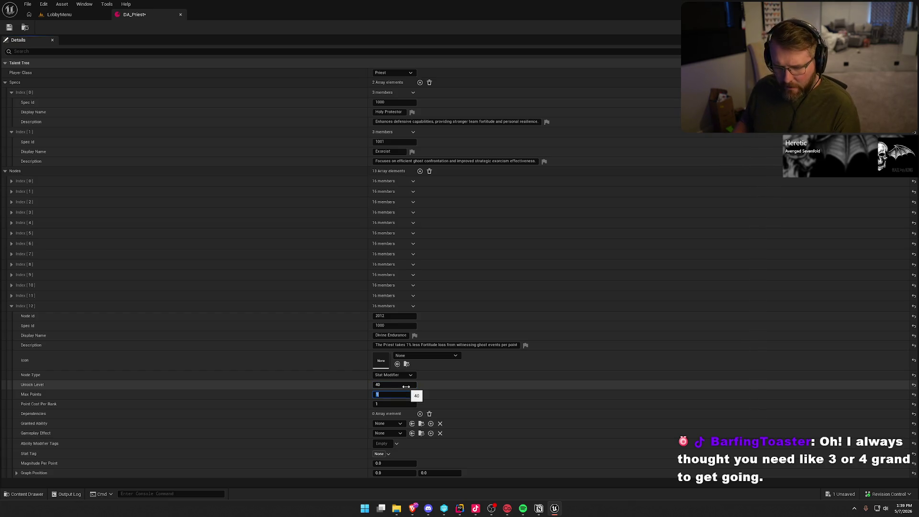
{"action": "key", "text": "Tab"}
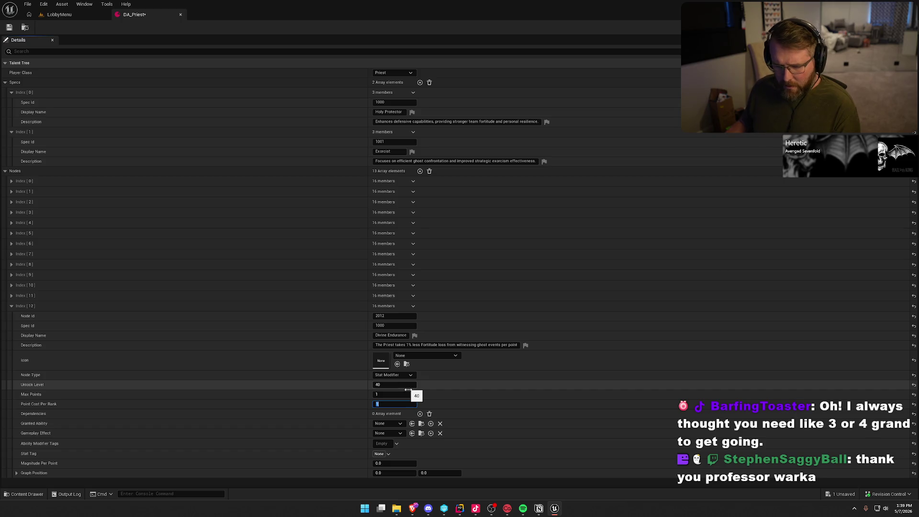
{"action": "left_click", "coordinate": [387, 394]}
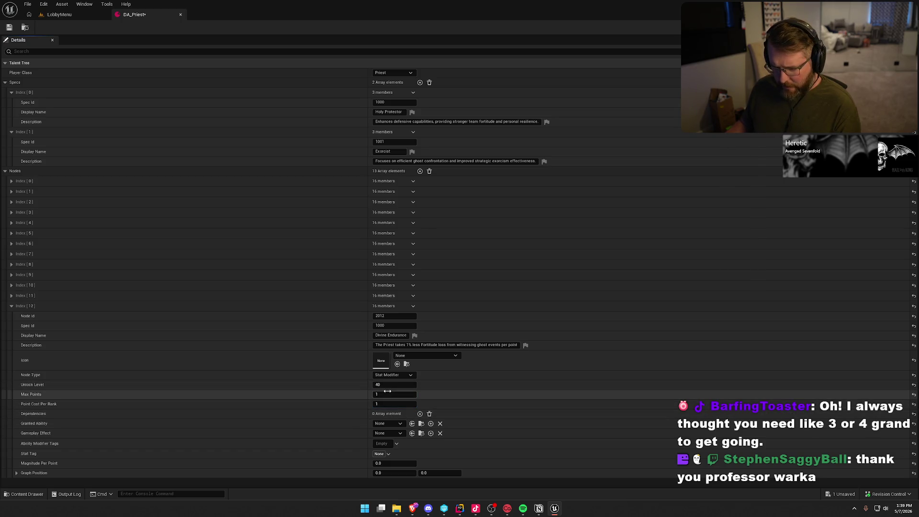
{"action": "key", "text": "Tab"}
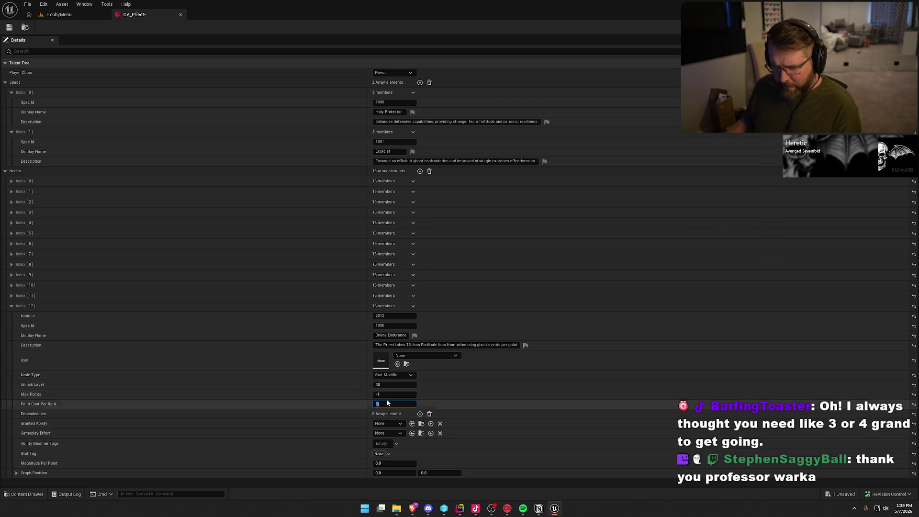
{"action": "left_click", "coordinate": [420, 413]}
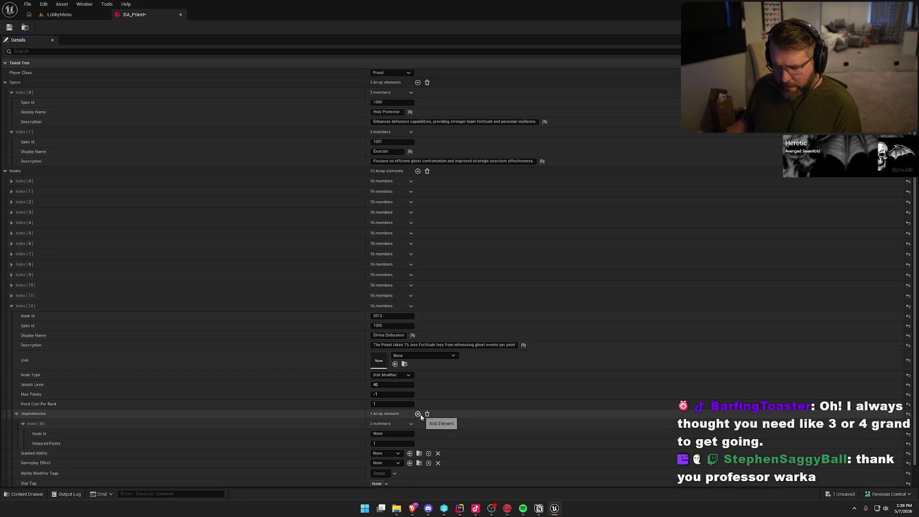
Make Divine Endurance depend on node 2010.
{"action": "scroll", "coordinate": [420, 416], "scroll_direction": "down", "scroll_amount": 1}
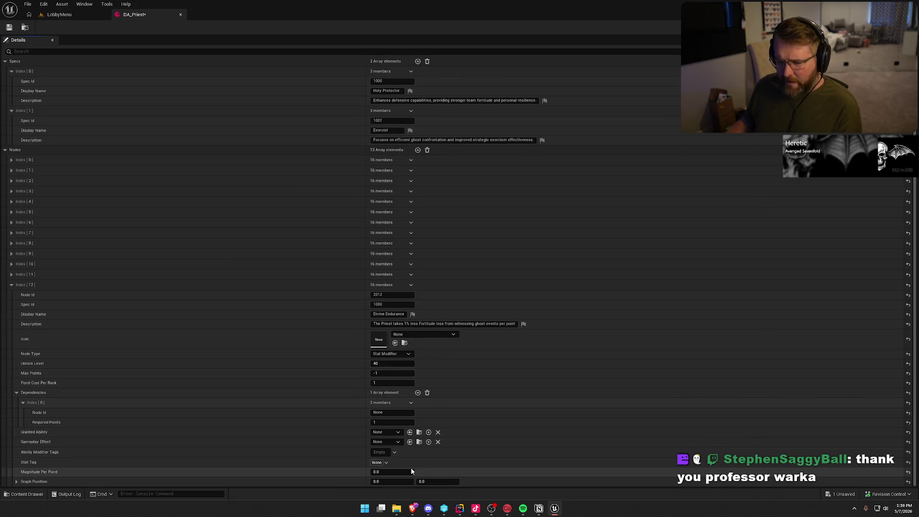
{"action": "left_click", "coordinate": [378, 412]}
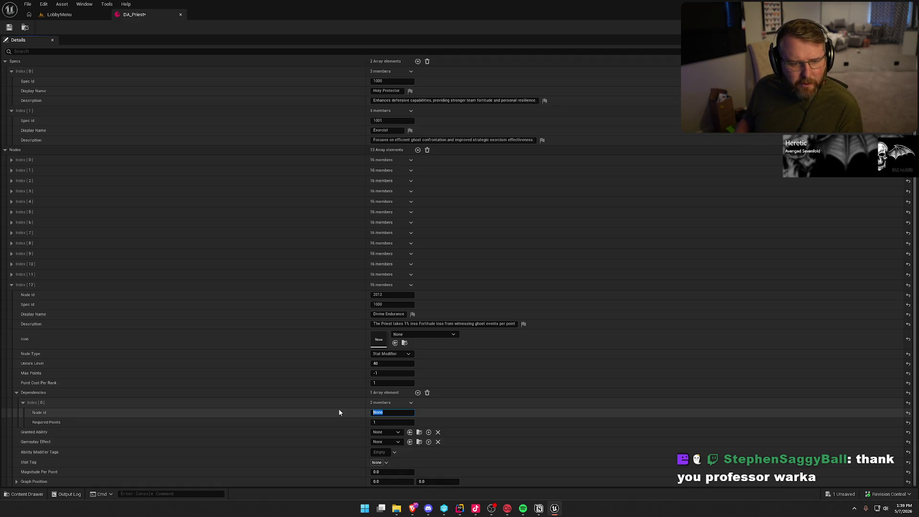
{"action": "type", "text": "2010"}
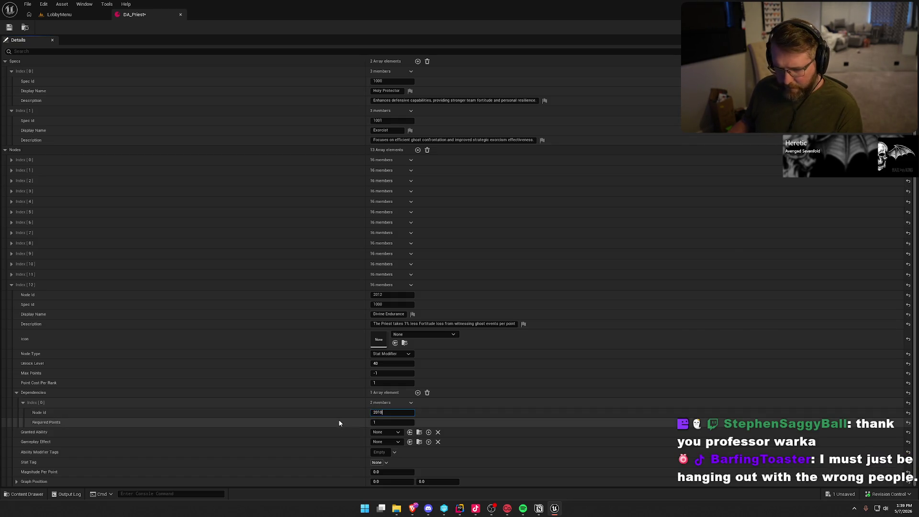
{"action": "key", "text": "Return"}
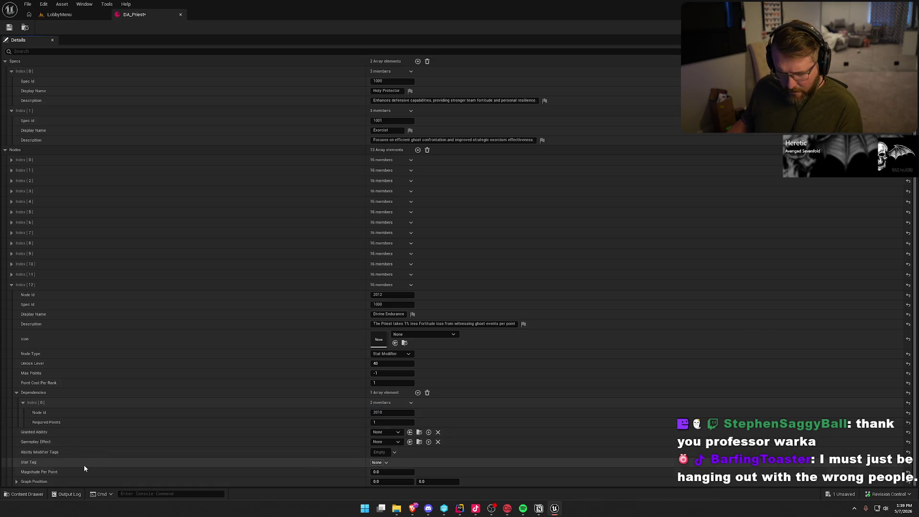
Set Magnitude Per Point 1.0 and graph position X 1.0, then collapse the Divine Endurance entry.
{"action": "left_click", "coordinate": [390, 473]}
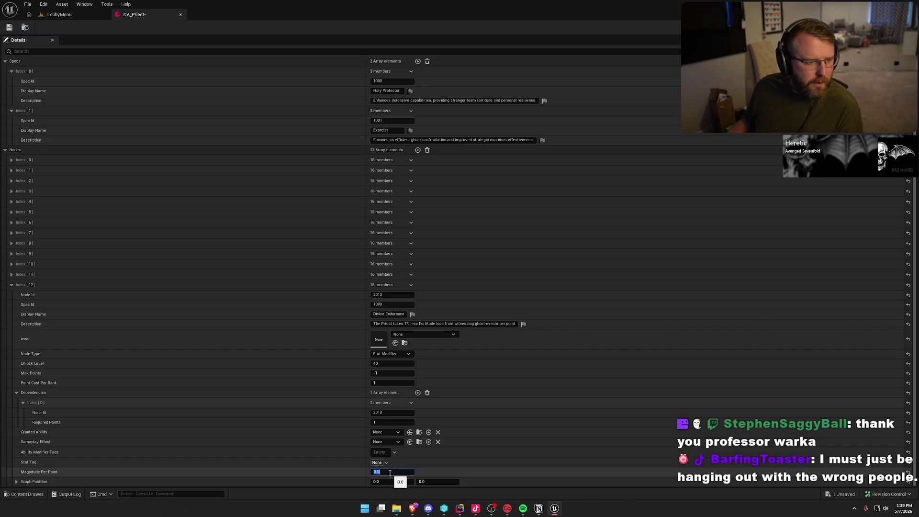
{"action": "type", "text": "1"}
{"action": "key", "text": "Return"}
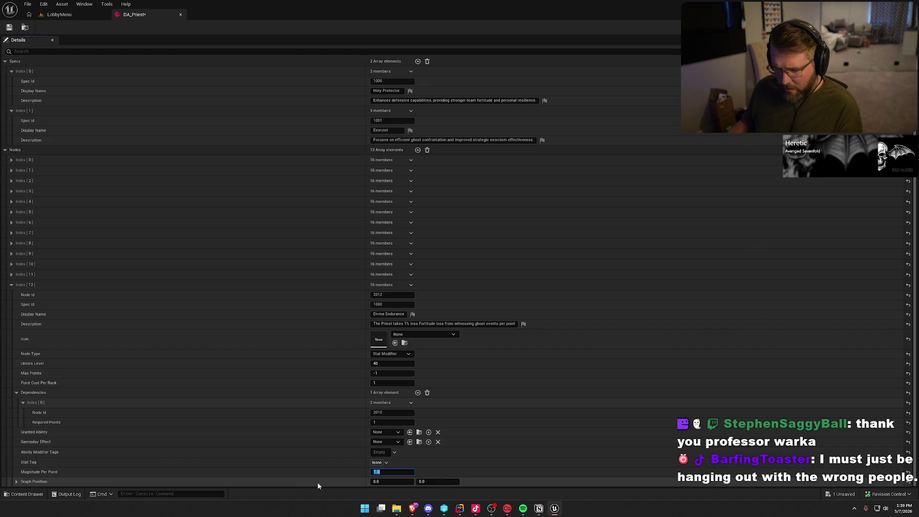
{"action": "left_click", "coordinate": [369, 482]}
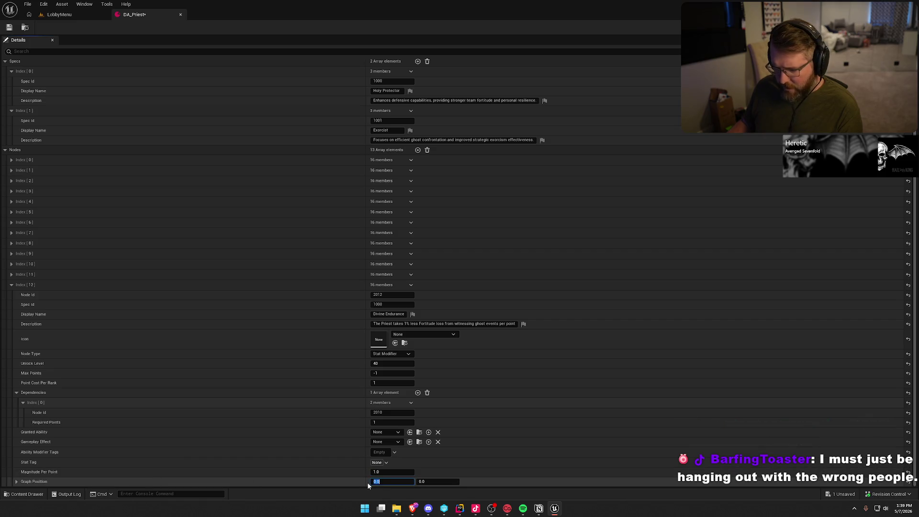
{"action": "type", "text": "1"}
{"action": "key", "text": "Tab"}
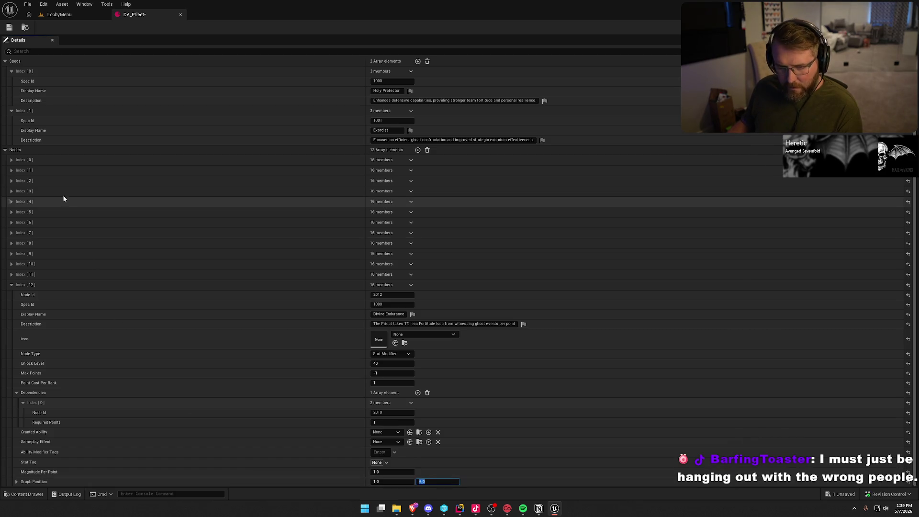
{"action": "left_click", "coordinate": [12, 285]}
Add a fourteenth node with Node Id 2013 and Spec Id 1000.
{"action": "left_click", "coordinate": [419, 171]}
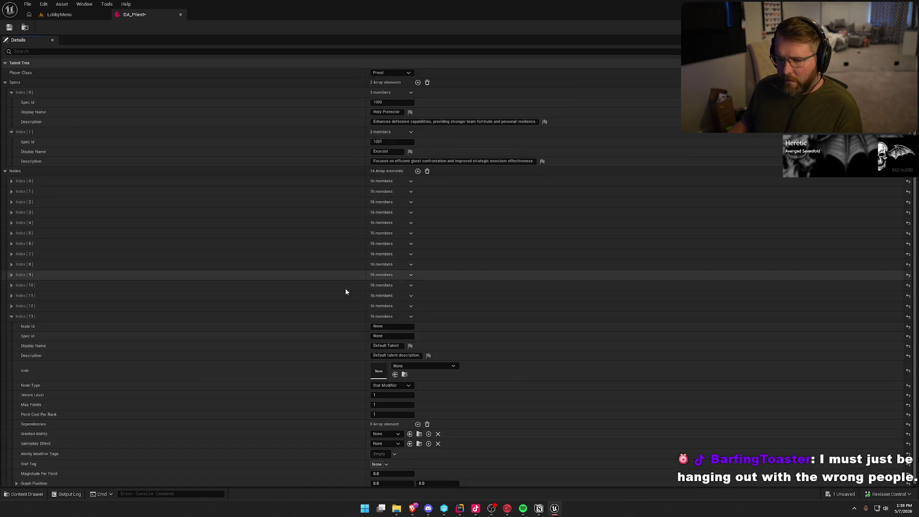
{"action": "scroll", "coordinate": [193, 333], "scroll_direction": "down", "scroll_amount": 1}
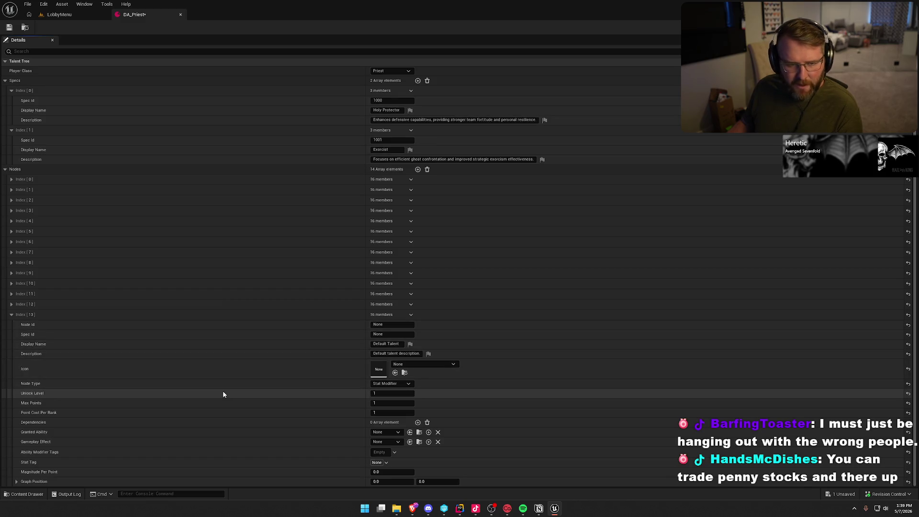
{"action": "left_click", "coordinate": [363, 325]}
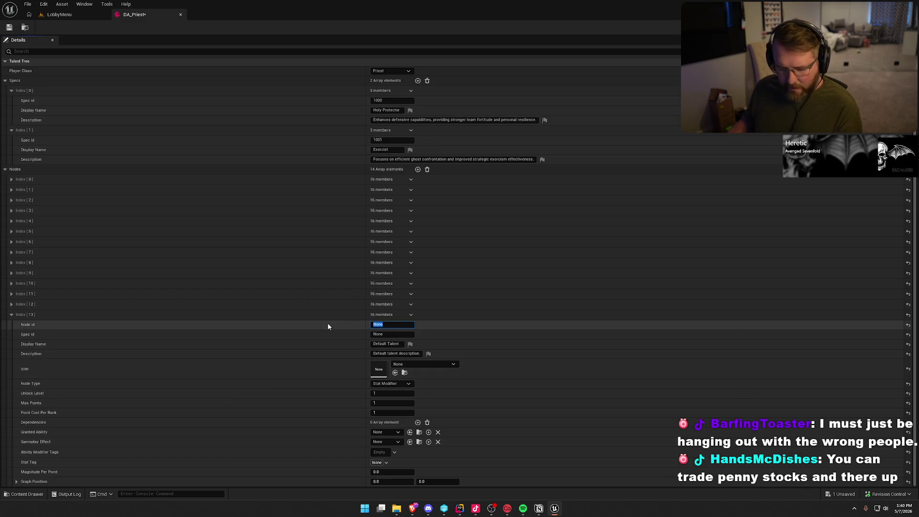
{"action": "type", "text": "2013"}
{"action": "key", "text": "Tab"}
{"action": "type", "text": "1000"}
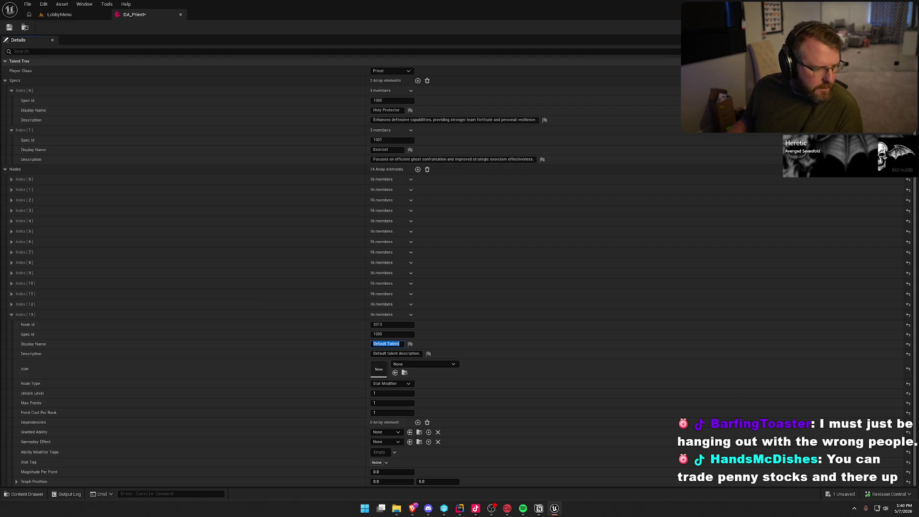
Paste the name Unshaken Resolve and its description from the notes.
{"action": "key", "text": "alt+Tab"}
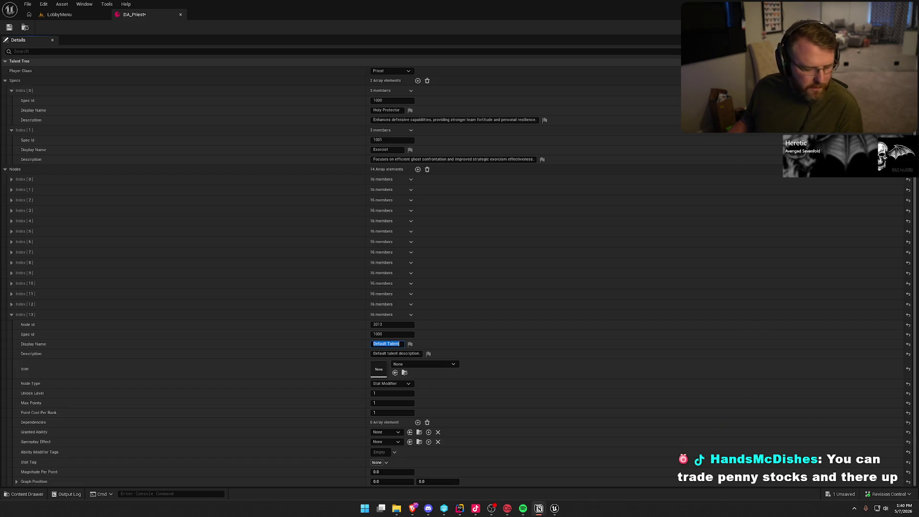
{"action": "key", "text": "alt+Tab"}
{"action": "type", "text": "Unshaken Resolve"}
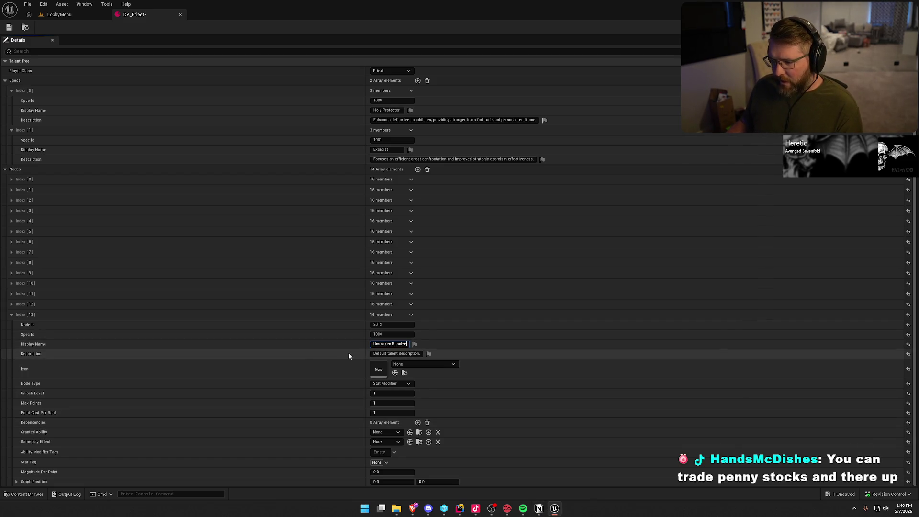
{"action": "key", "text": "alt+Tab"}
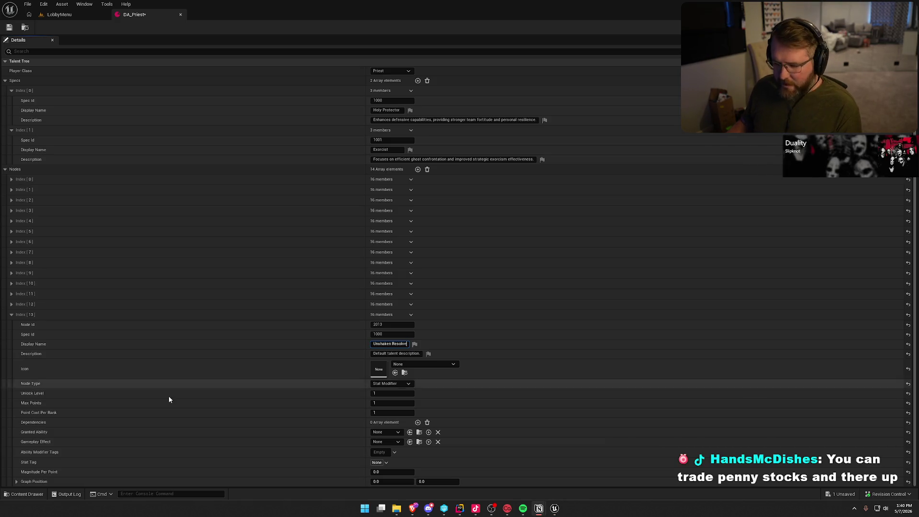
{"action": "left_click", "coordinate": [403, 353]}
{"action": "left_click", "coordinate": [402, 353]}
{"action": "type", "text": "Blessing now grants a 3-second immunity to ghost hunts upon activation"}
{"action": "left_click", "coordinate": [286, 368]}
Make the node a level-40 Ability Modifier with Max Points 1 and add a dependency slot.
{"action": "left_click", "coordinate": [400, 390]}
{"action": "left_click", "coordinate": [389, 394]}
{"action": "type", "text": "40"}
{"action": "key", "text": "Tab"}
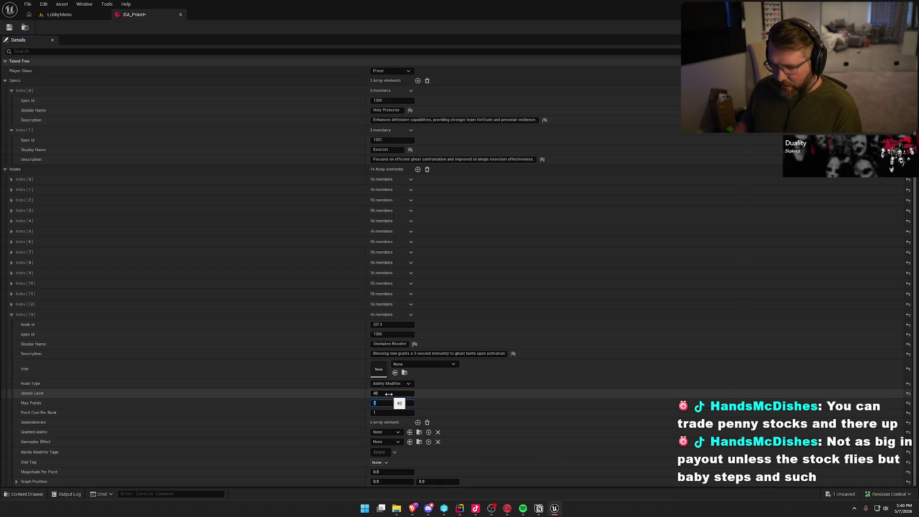
{"action": "key", "text": "Return"}
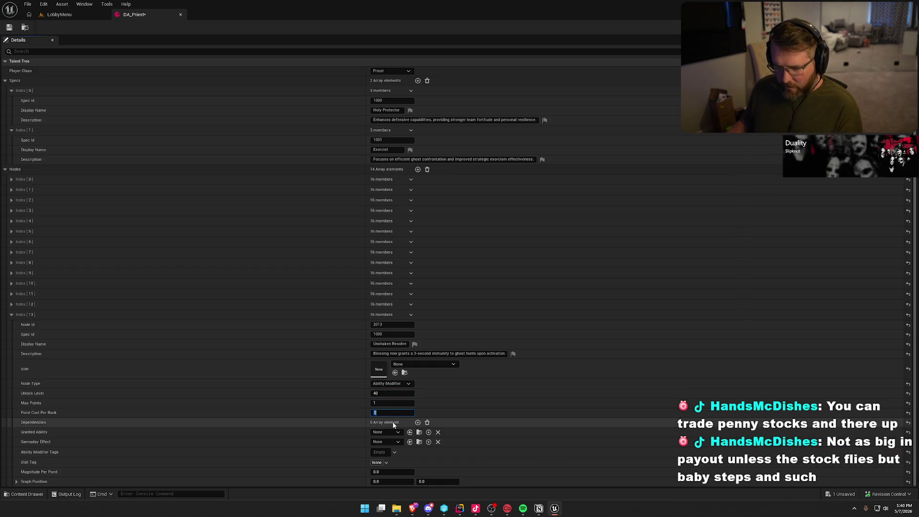
{"action": "left_click", "coordinate": [419, 422]}
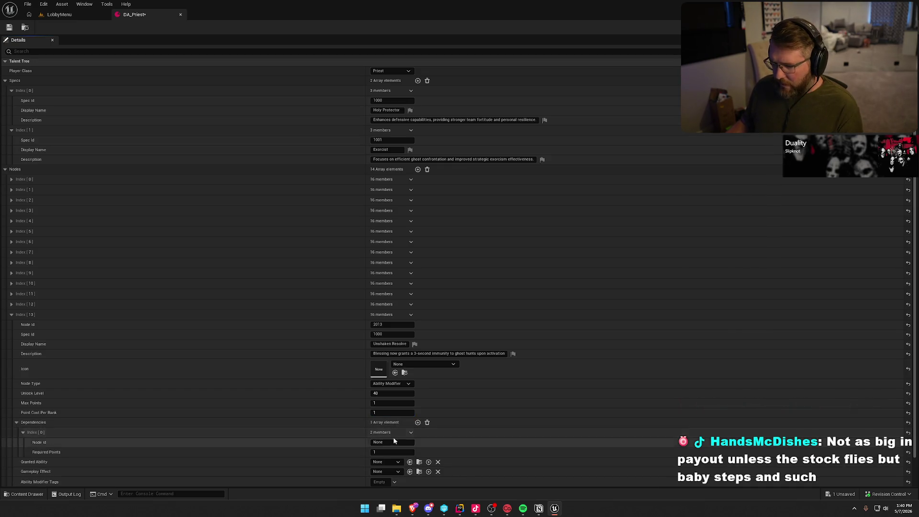
Add a second dependency and set the dependency Node Ids to 2010 and 2011.
{"action": "left_click", "coordinate": [418, 422]}
{"action": "scroll", "coordinate": [421, 425], "scroll_direction": "down", "scroll_amount": 2}
{"action": "scroll", "coordinate": [421, 425], "scroll_direction": "down", "scroll_amount": 1}
{"action": "left_click", "coordinate": [394, 383]}
{"action": "type", "text": "2010"}
{"action": "key", "text": "Tab"}
{"action": "key", "text": "Tab"}
{"action": "key", "text": "Tab"}
{"action": "type", "text": "2011"}
{"action": "key", "text": "Return"}
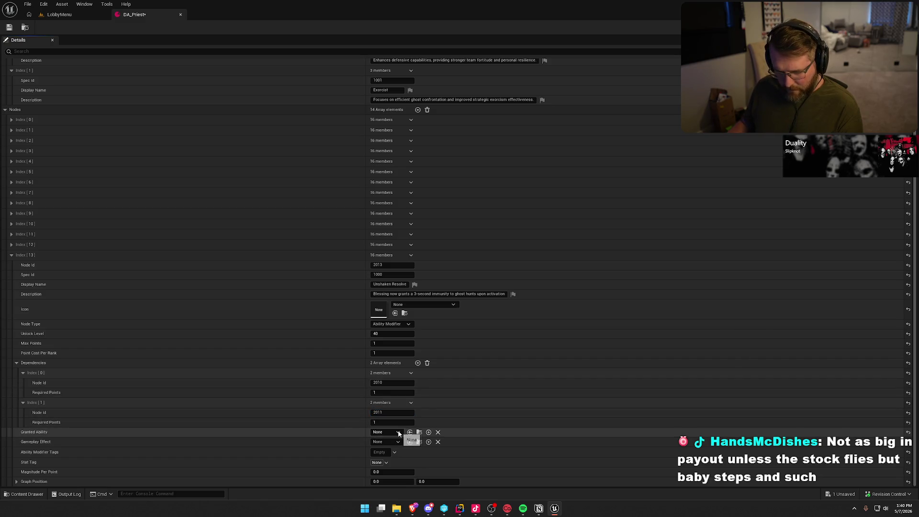
Set Unshaken Resolve's graph position X to 2.0.
{"action": "left_click", "coordinate": [394, 482]}
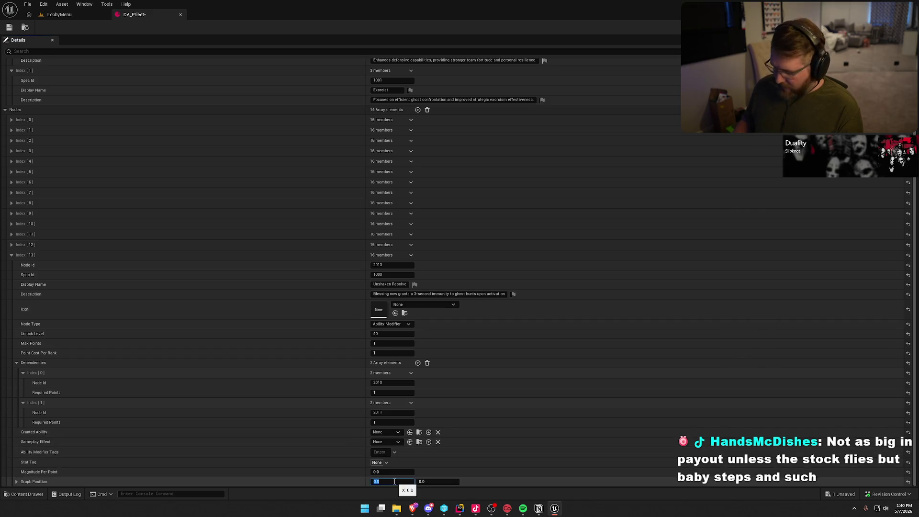
{"action": "type", "text": "2"}
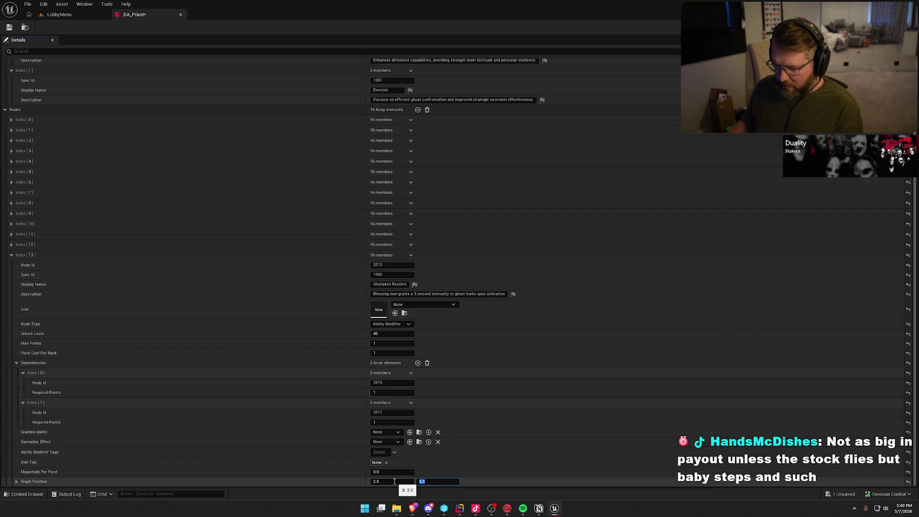
{"action": "key", "text": "Tab"}
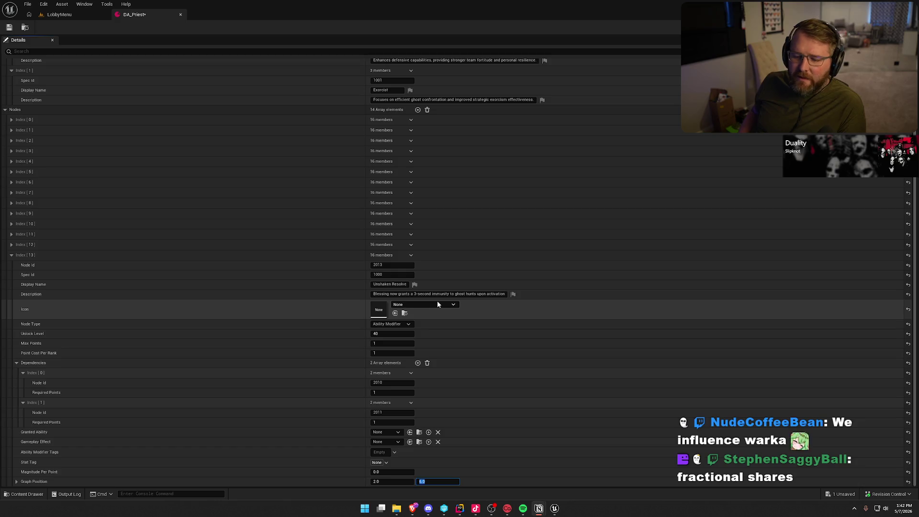
Set graph position Y to 6.0 and switch over to JetBrains Rider.
{"action": "key", "text": "Return"}
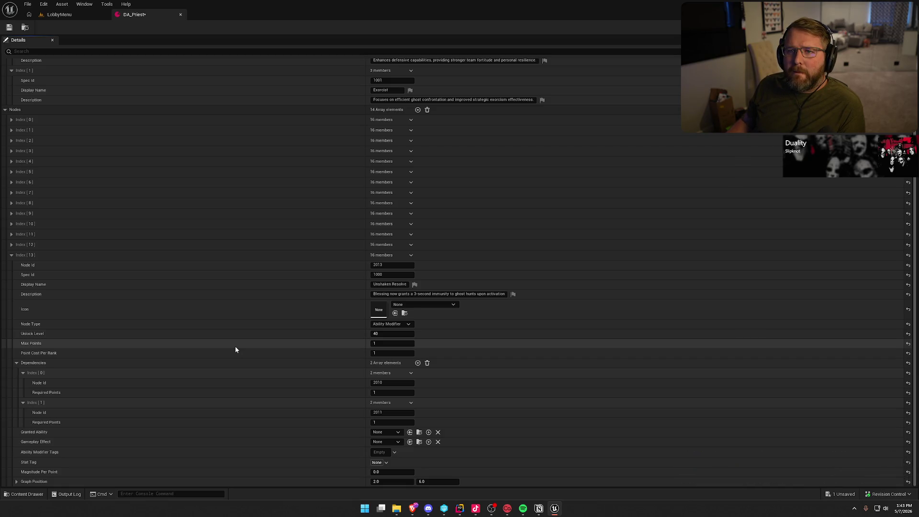
{"action": "left_click", "coordinate": [457, 514]}
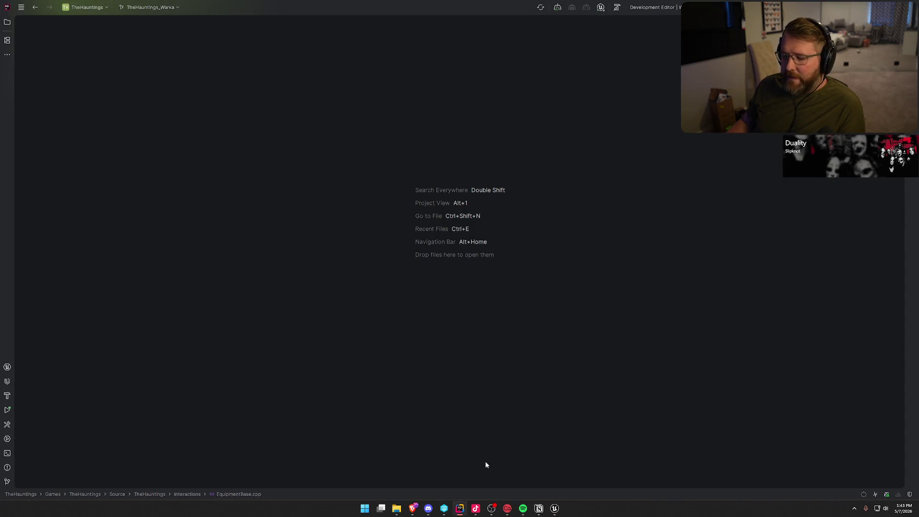
Review the talent node definition struct in Rider, then return to DA_Priest in Unreal.
{"action": "left_click", "coordinate": [555, 509]}
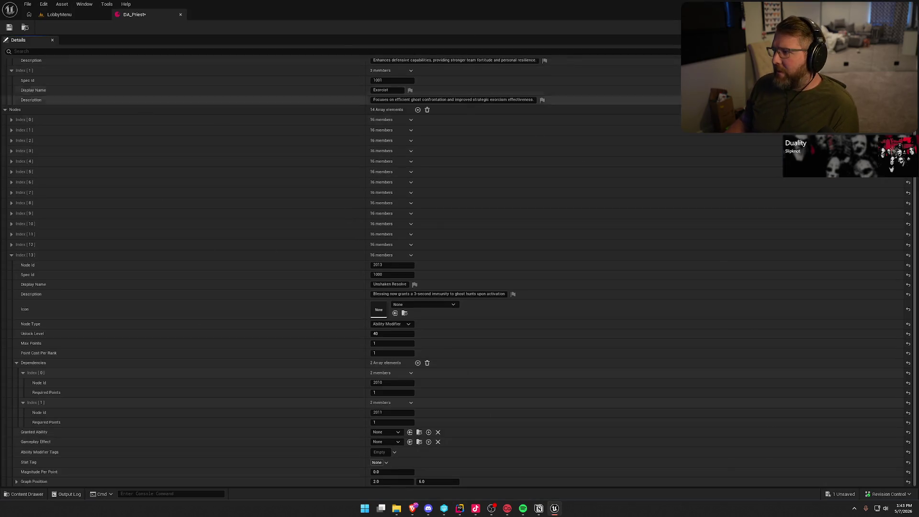
{"action": "key", "text": "alt+Tab"}
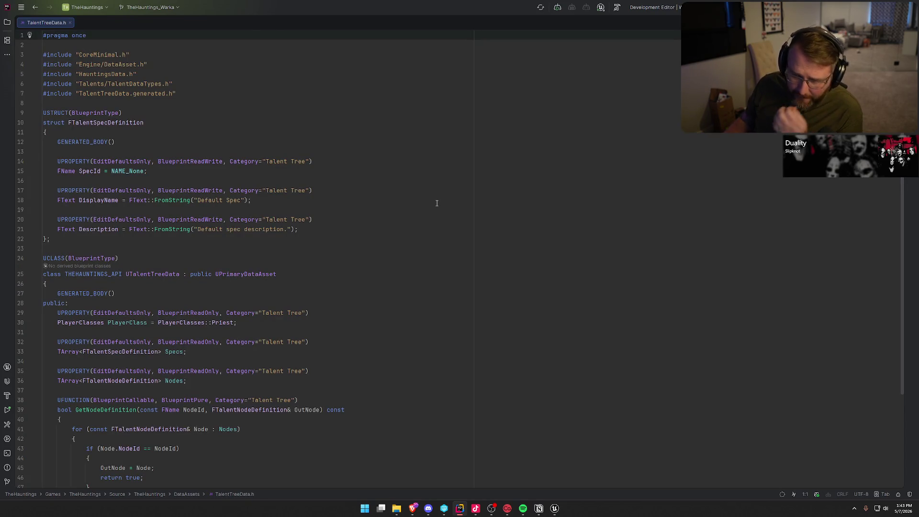
{"action": "scroll", "coordinate": [458, 220], "scroll_direction": "down", "scroll_amount": 4}
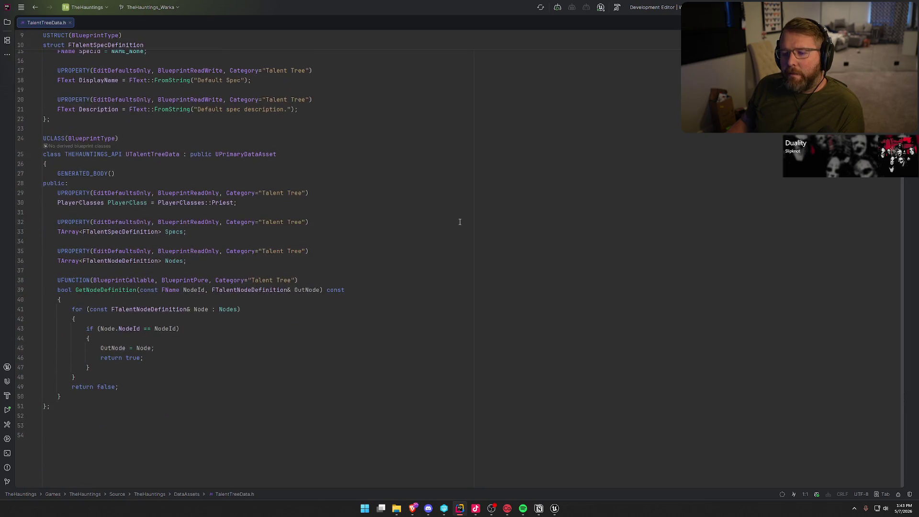
{"action": "left_click", "coordinate": [125, 265], "text": "ctrl"}
{"action": "scroll", "coordinate": [384, 261], "scroll_direction": "down", "scroll_amount": 4}
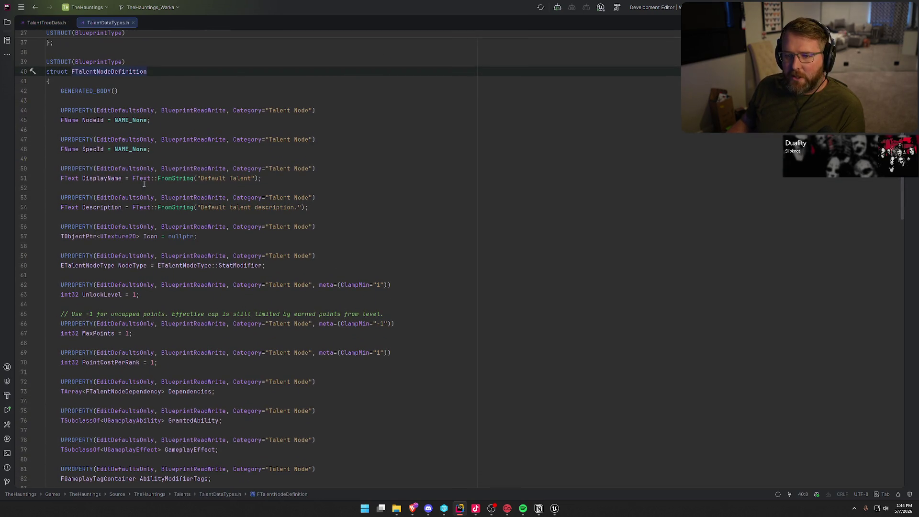
{"action": "scroll", "coordinate": [189, 158], "scroll_direction": "down", "scroll_amount": 2}
{"action": "scroll", "coordinate": [182, 300], "scroll_direction": "down", "scroll_amount": 7}
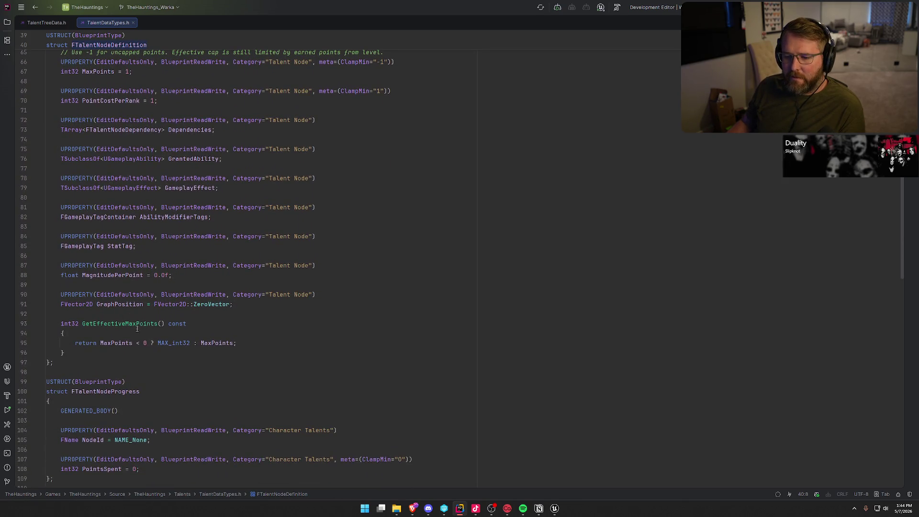
{"action": "scroll", "coordinate": [364, 305], "scroll_direction": "up", "scroll_amount": 13}
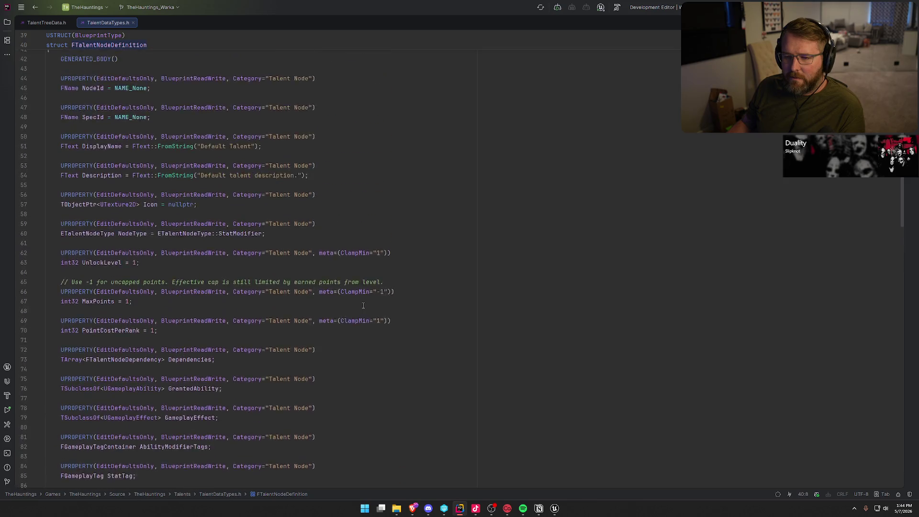
{"action": "key", "text": "alt+Tab"}
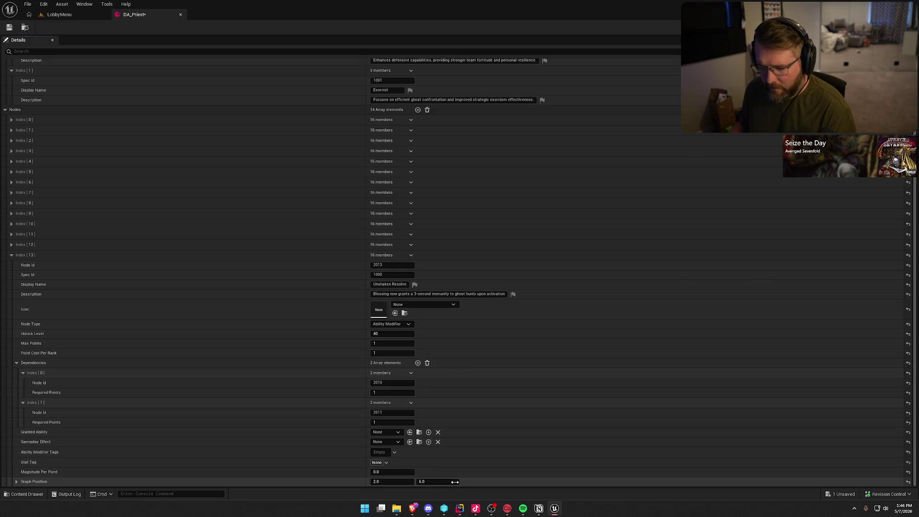
{"action": "left_click", "coordinate": [12, 256]}
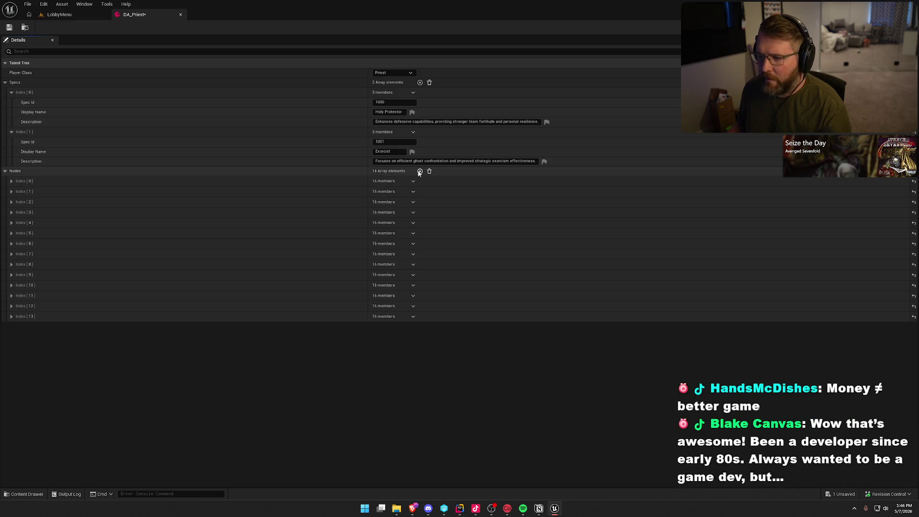
Add a new node to the Nodes array with Node Id 2014 and Spec Id 1000.
{"action": "left_click", "coordinate": [420, 171]}
{"action": "left_click", "coordinate": [392, 337]}
{"action": "type", "text": "2014"}
{"action": "left_click", "coordinate": [384, 345]}
{"action": "type", "text": "1000"}
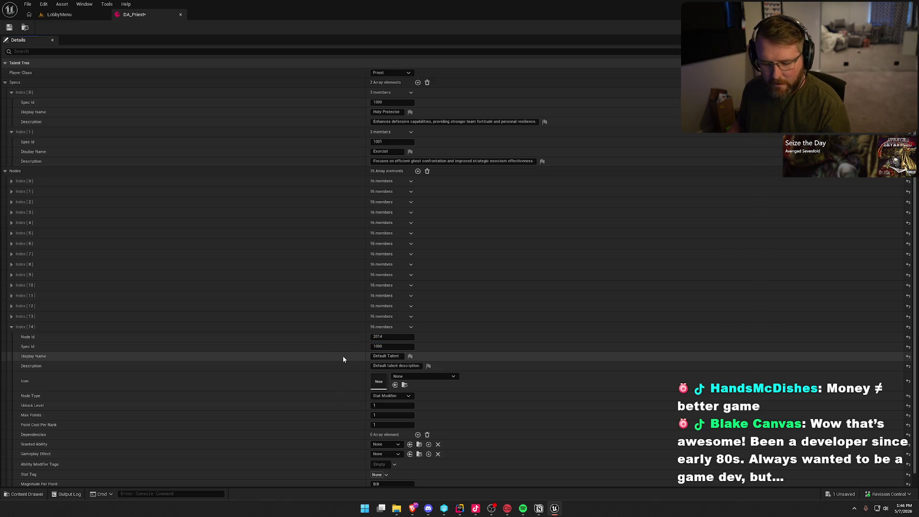
{"action": "key", "text": "Return"}
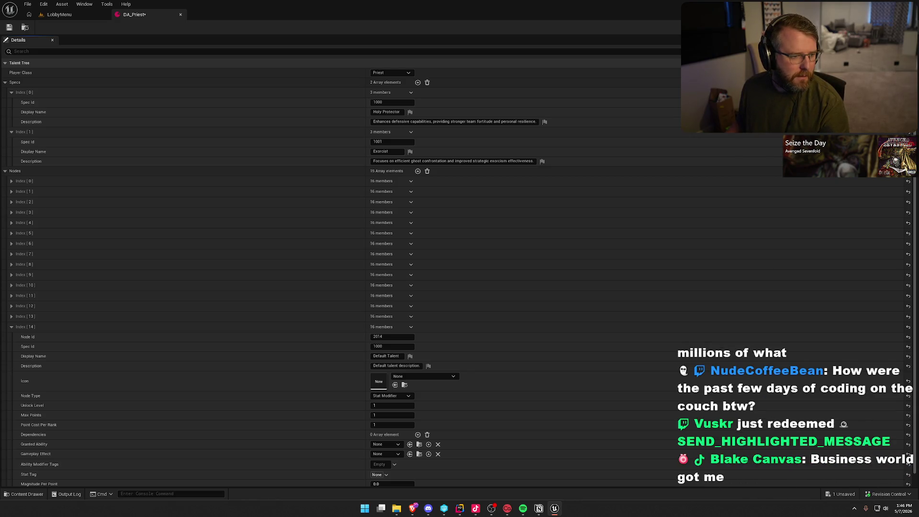
Paste the Display Name 'Calm the Fearful' from the notes.
{"action": "key", "text": "alt+Tab"}
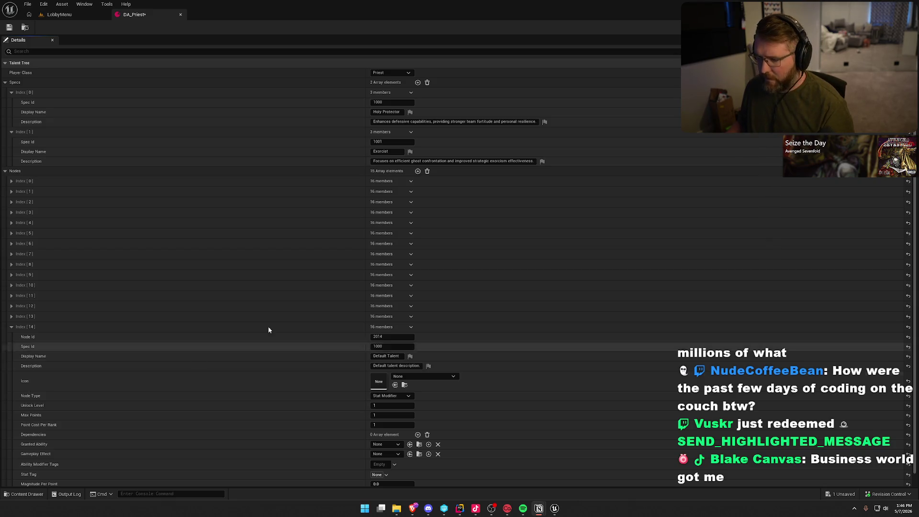
{"action": "left_click", "coordinate": [401, 356]}
{"action": "type", "text": "Calm the Fearful"}
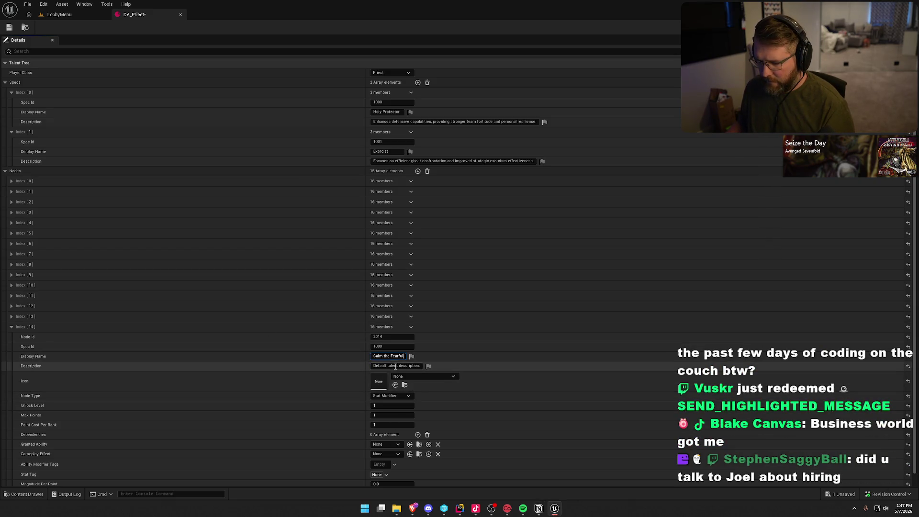
{"action": "key", "text": "Return"}
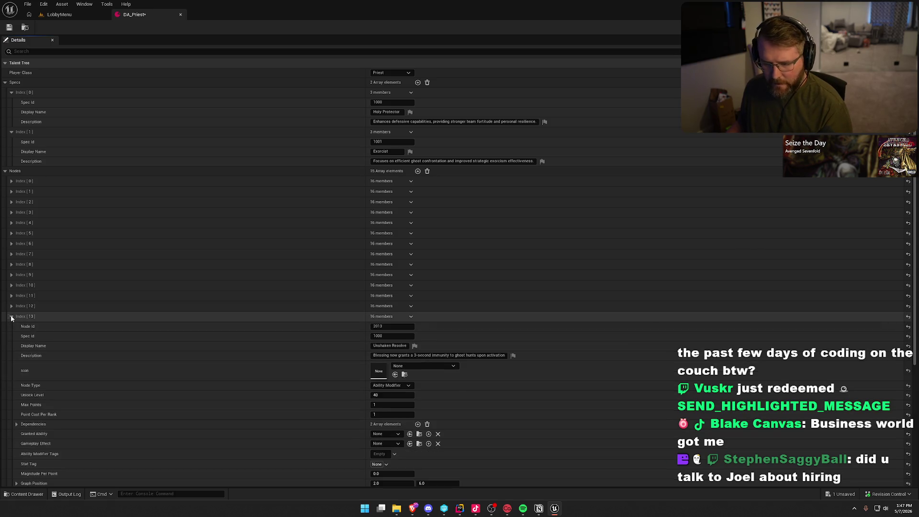
Replace the default description with the Blessing Fortitude-regen text from the notes.
{"action": "scroll", "coordinate": [314, 375], "scroll_direction": "down", "scroll_amount": 1}
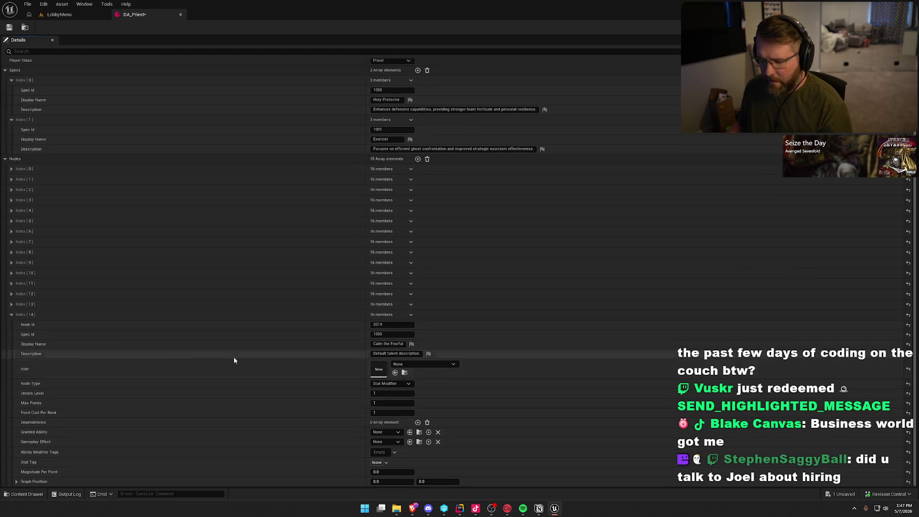
{"action": "key", "text": "alt+Tab"}
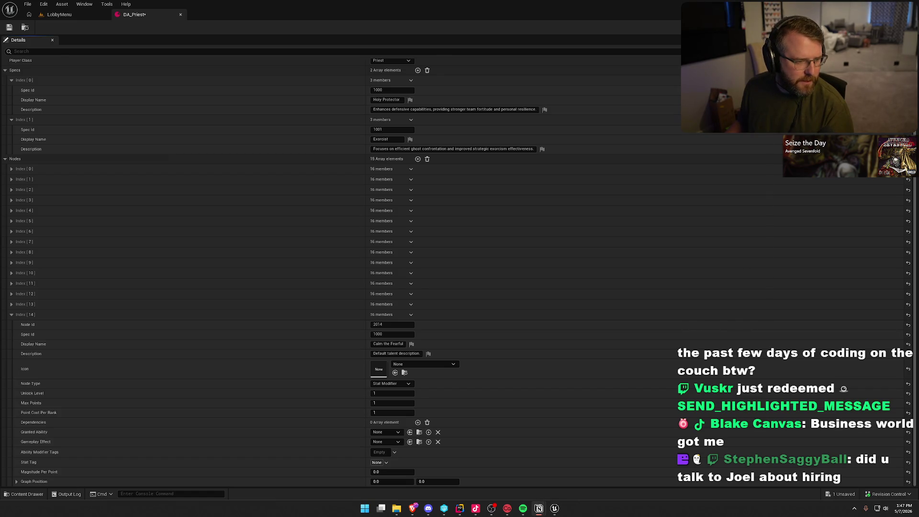
{"action": "left_click", "coordinate": [390, 354]}
{"action": "key", "text": "ctrl+a"}
{"action": "type", "text": "Using Blessing increases ally Fortitude regen by 1% per point for 10 seconds"}
{"action": "key", "text": "Return"}
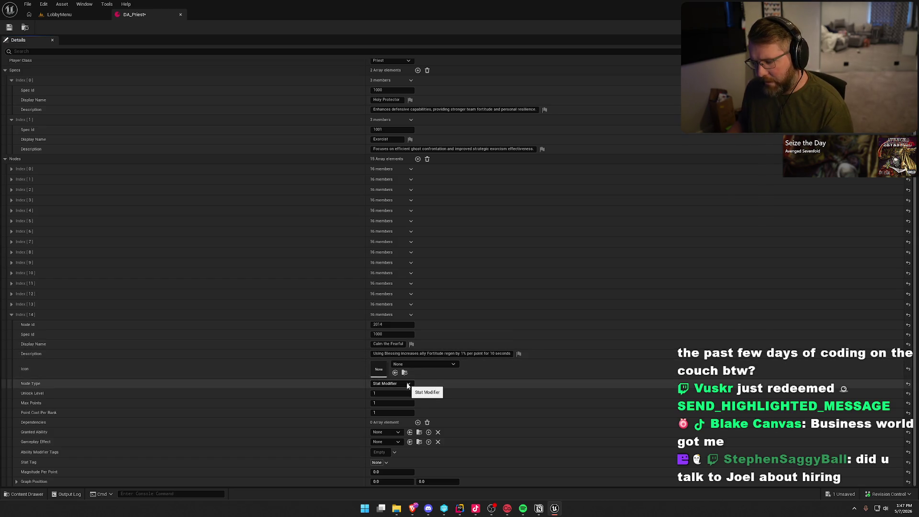
Make Calm the Fearful an Ability Modifier with Unlock Level 40.
{"action": "left_click", "coordinate": [408, 385]}
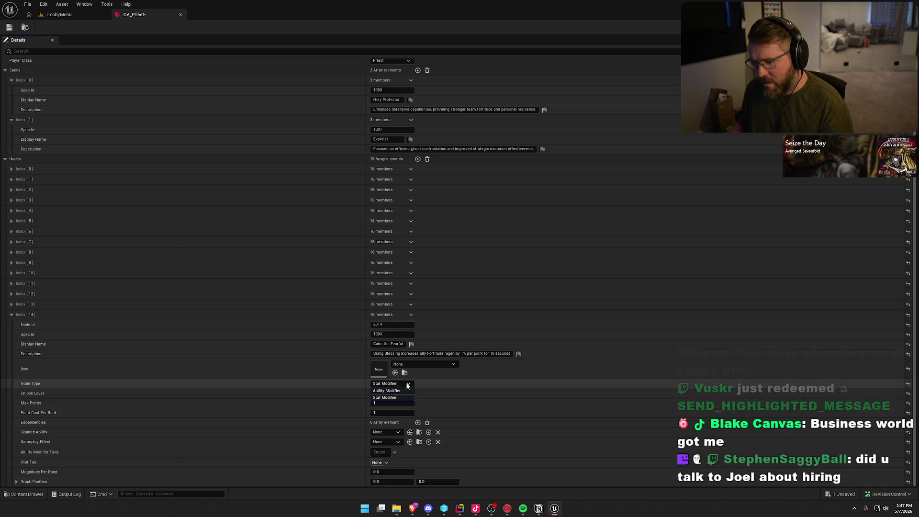
{"action": "left_click", "coordinate": [400, 399]}
{"action": "left_click", "coordinate": [395, 393]}
{"action": "type", "text": "40"}
{"action": "left_click", "coordinate": [392, 402]}
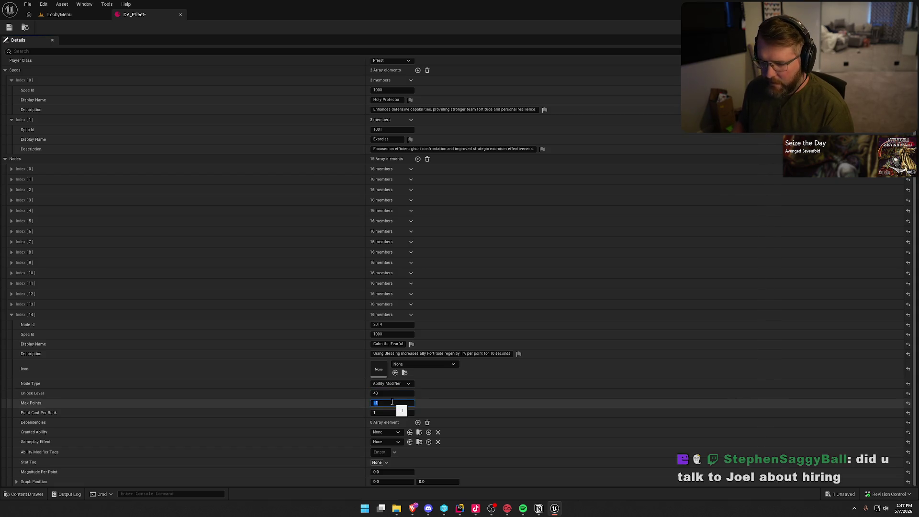
Add a dependency on node 2011.
{"action": "left_click", "coordinate": [418, 423]}
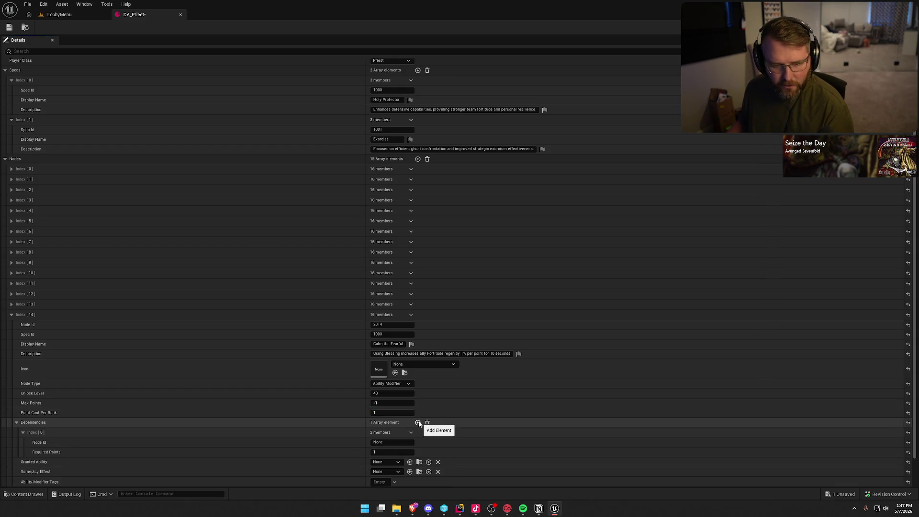
{"action": "left_click", "coordinate": [390, 442]}
{"action": "type", "text": "2011"}
{"action": "key", "text": "Return"}
Set Magnitude Per Point 1.0 and Graph Position X 3.0, then save DA_Priest.
{"action": "scroll", "coordinate": [310, 442], "scroll_direction": "down", "scroll_amount": 2}
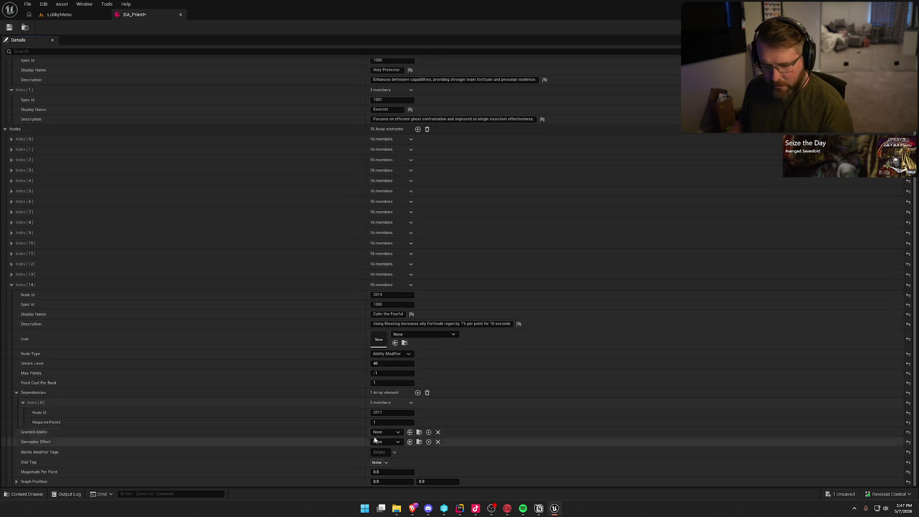
{"action": "left_click", "coordinate": [377, 472]}
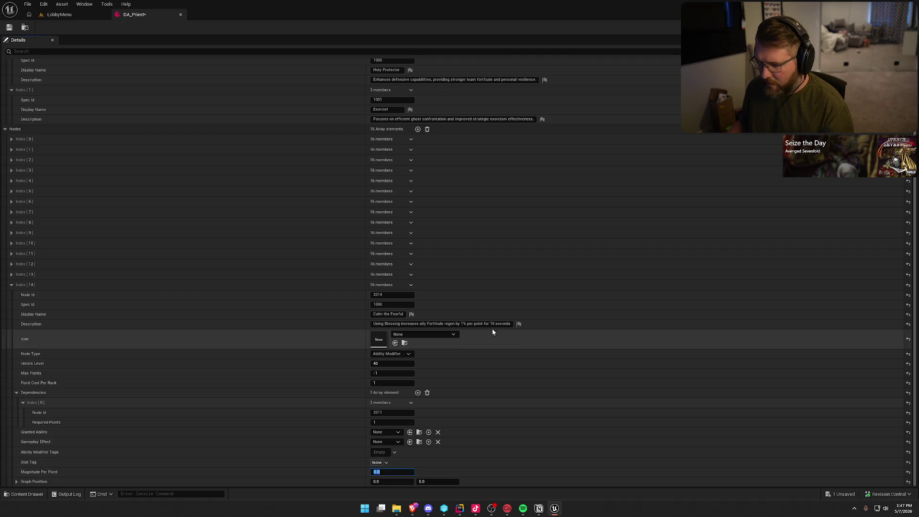
{"action": "type", "text": "1"}
{"action": "left_click", "coordinate": [391, 482]}
{"action": "type", "text": "3"}
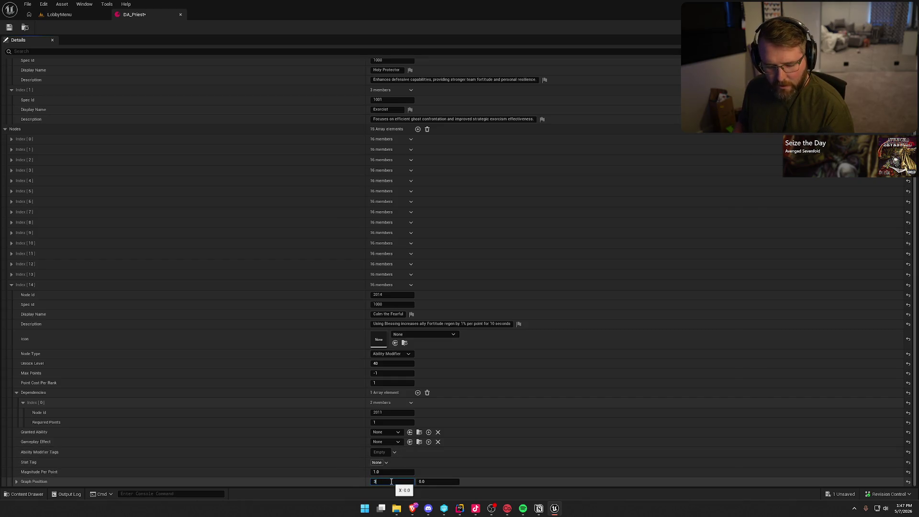
{"action": "key", "text": "Tab"}
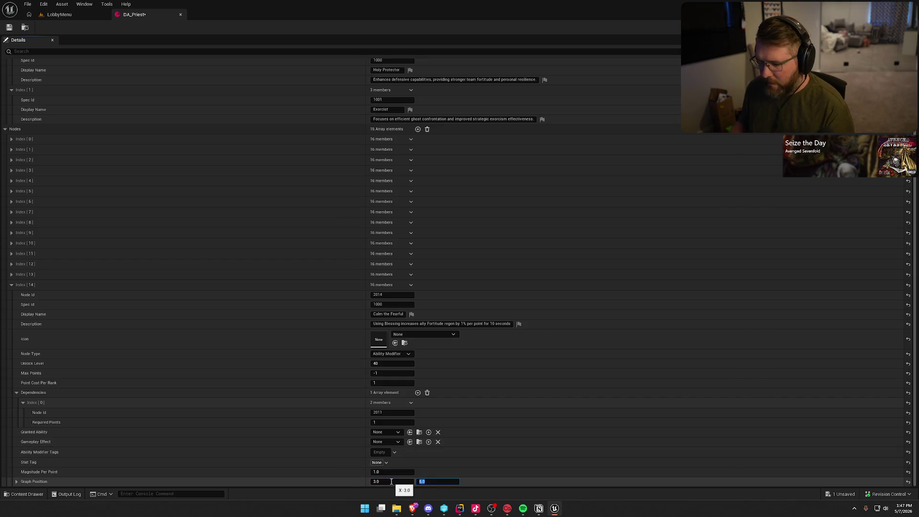
{"action": "left_click", "coordinate": [9, 27]}
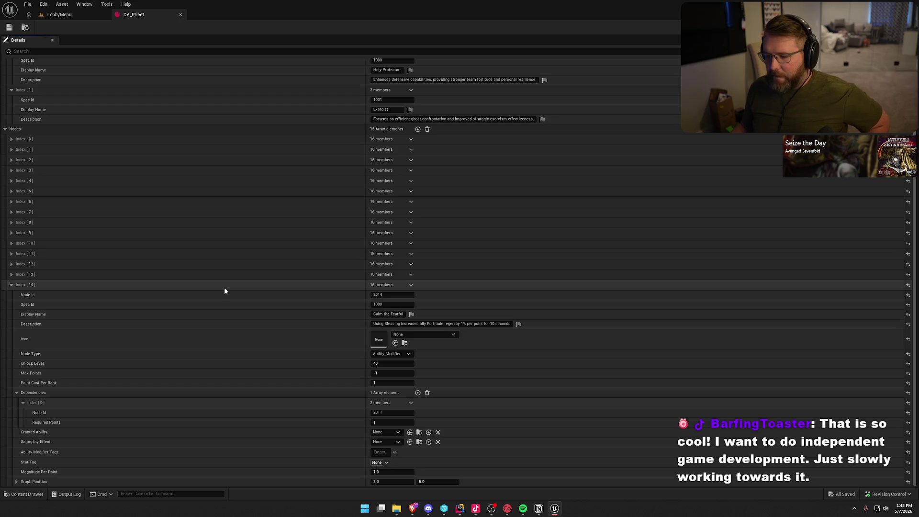
Collapse the Calm the Fearful entry and add a sixteenth node at Index 15.
{"action": "left_click", "coordinate": [12, 285]}
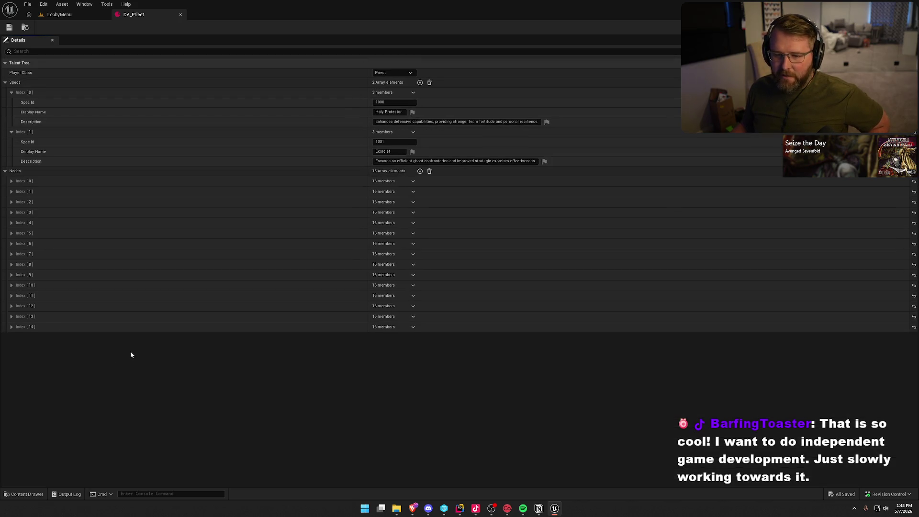
{"action": "left_click", "coordinate": [420, 171]}
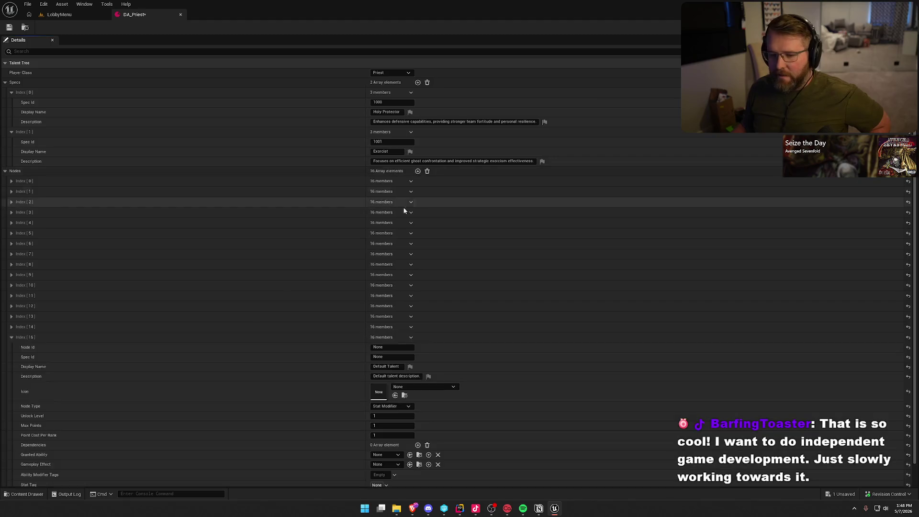
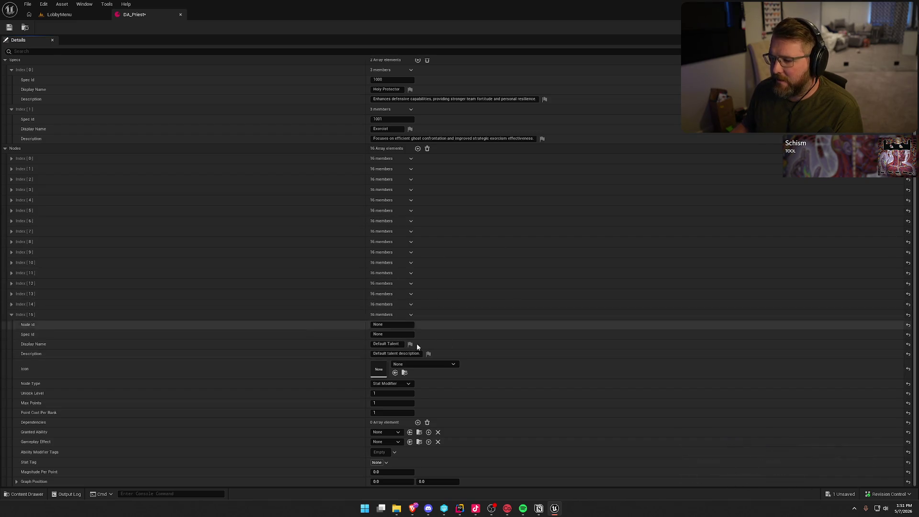
Save DA_Priest with Ctrl+S while node Index [15] still holds default talent values.
{"action": "key", "text": "ctrl+s"}
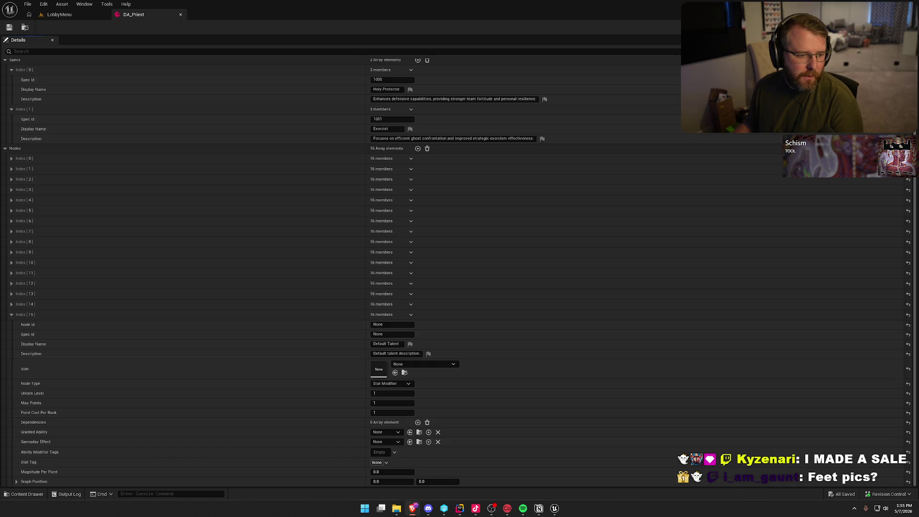
{"action": "key", "text": "alt+Tab"}
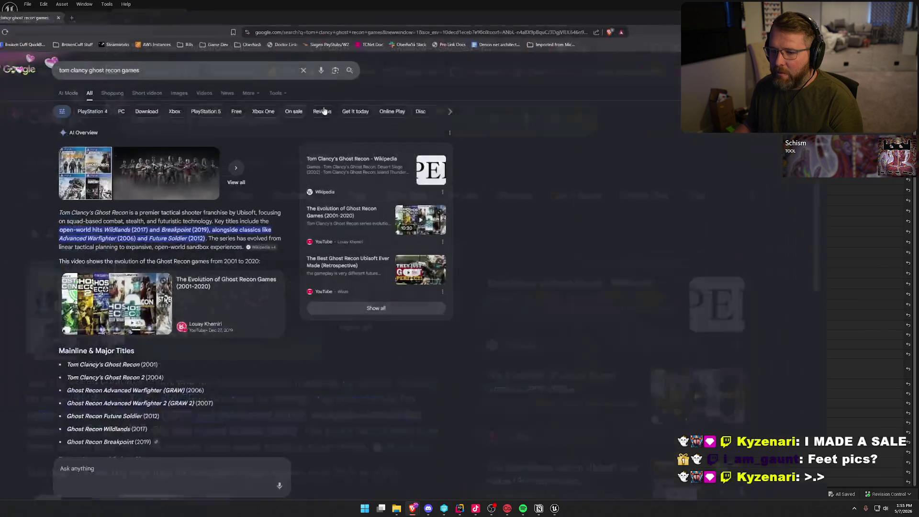
{"action": "scroll", "coordinate": [410, 376], "scroll_direction": "down", "scroll_amount": 3}
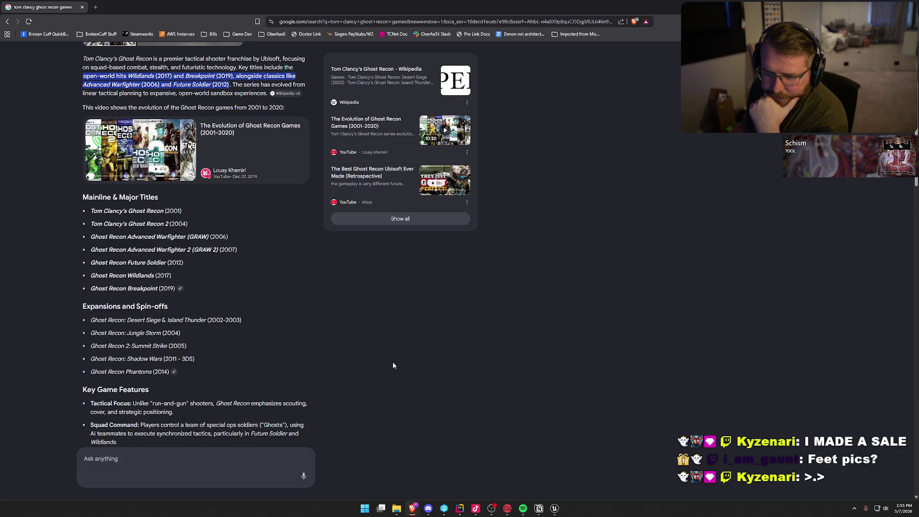
{"action": "left_click_drag", "start_coordinate": [92, 223], "coordinate": [188, 224]}
{"action": "left_click_drag", "start_coordinate": [91, 211], "coordinate": [193, 228]}
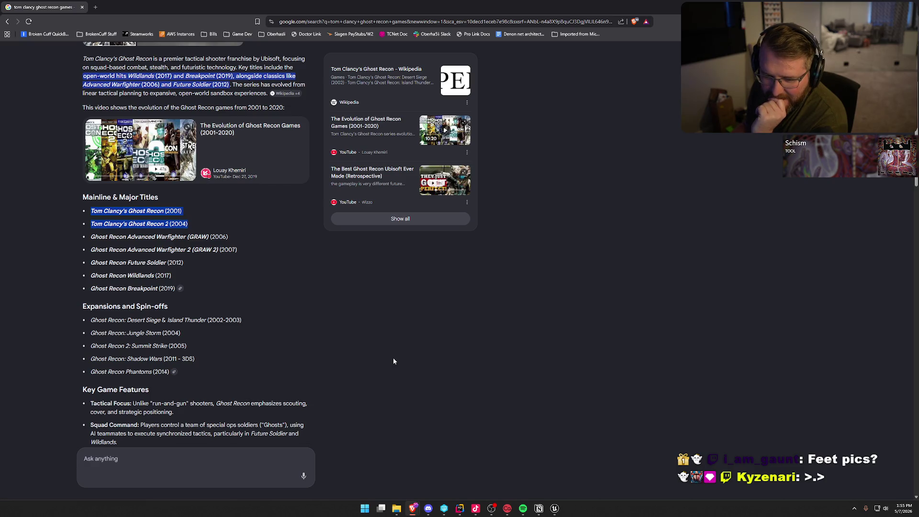
{"action": "scroll", "coordinate": [393, 361], "scroll_direction": "down", "scroll_amount": 1}
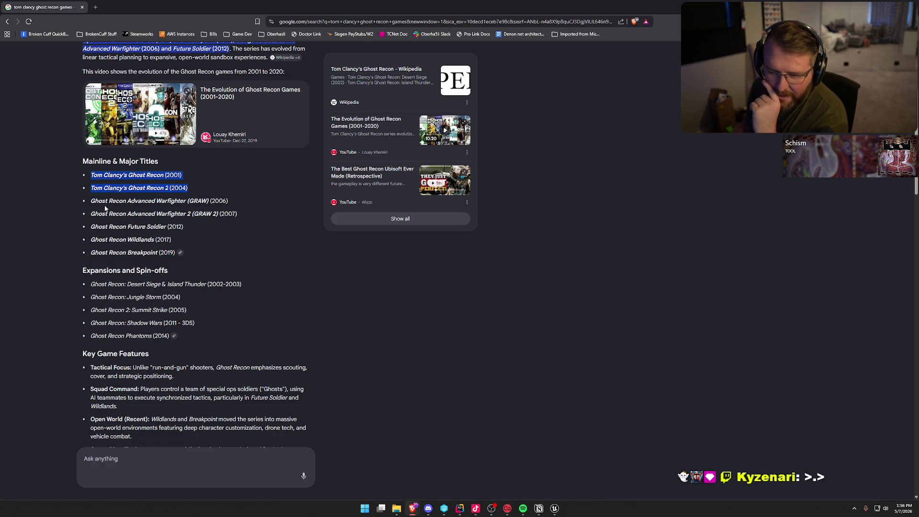
{"action": "left_click_drag", "start_coordinate": [90, 227], "coordinate": [173, 253]}
{"action": "left_click", "coordinate": [282, 250]}
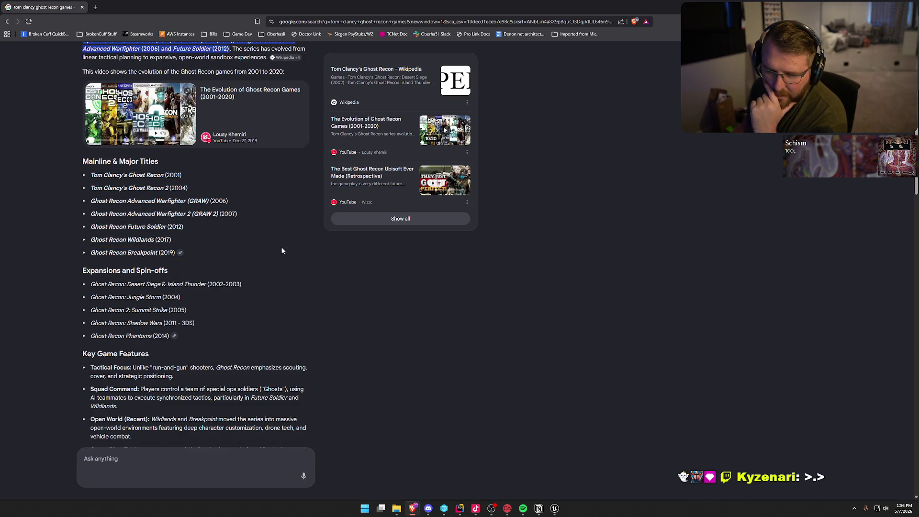
{"action": "left_click_drag", "start_coordinate": [229, 199], "coordinate": [96, 201]}
{"action": "left_click", "coordinate": [264, 236]}
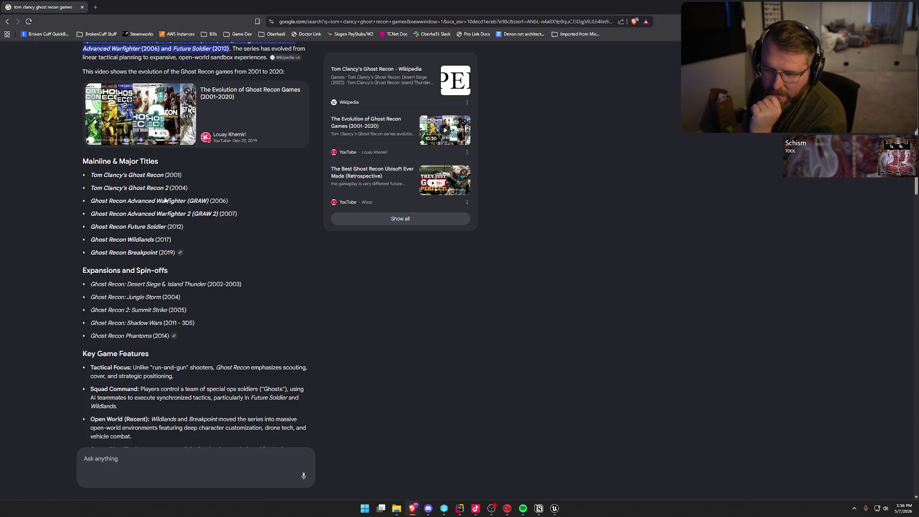
{"action": "left_click_drag", "start_coordinate": [93, 174], "coordinate": [248, 208]}
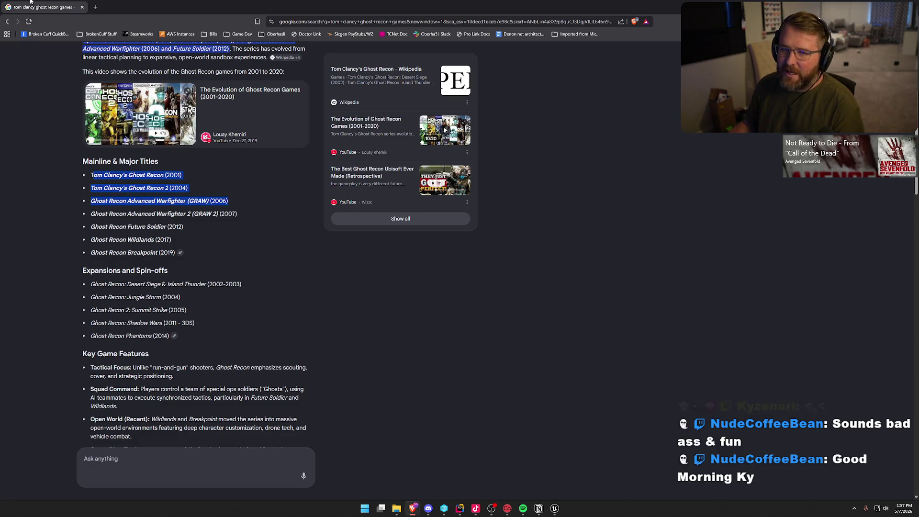
{"action": "key", "text": "alt+Tab"}
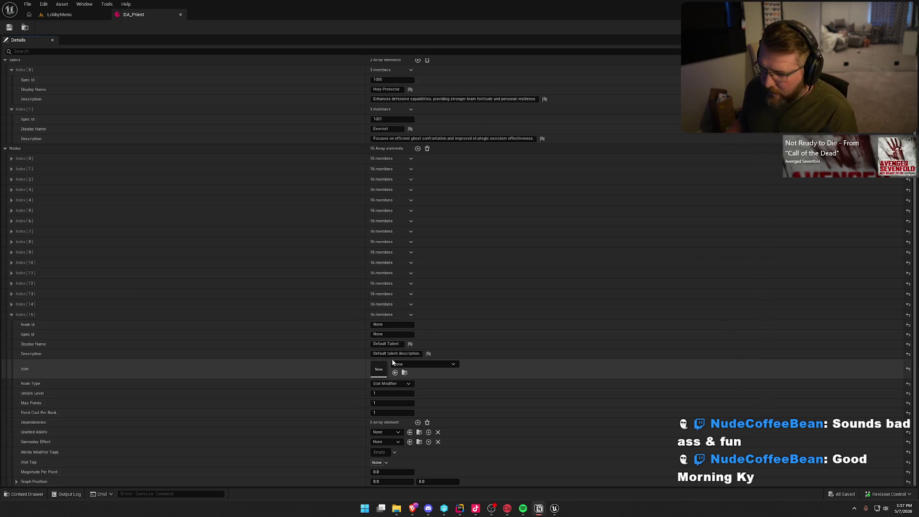
Give Index [15] Node Id 2015, Spec Id 1000, name Miracle Touch and the pasted description.
{"action": "left_click", "coordinate": [389, 324]}
{"action": "type", "text": "2015"}
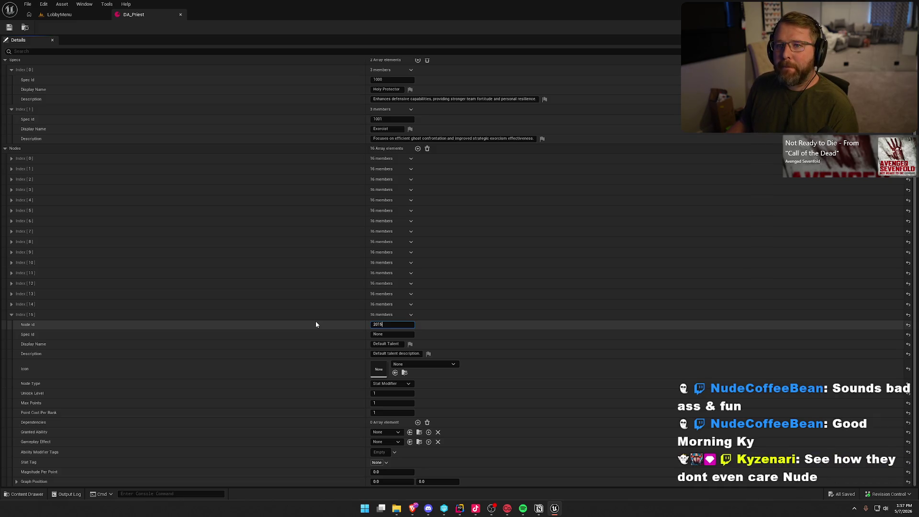
{"action": "left_click", "coordinate": [395, 335]}
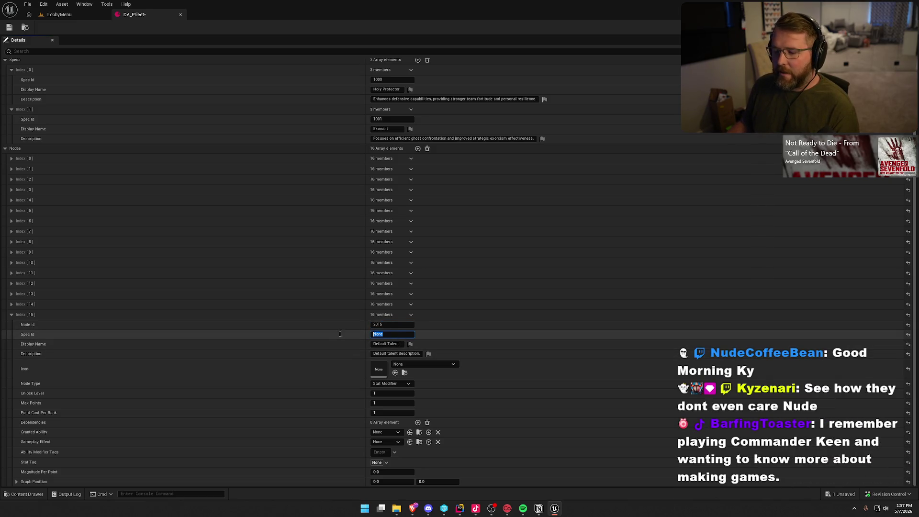
{"action": "type", "text": "1000"}
{"action": "key", "text": "Return"}
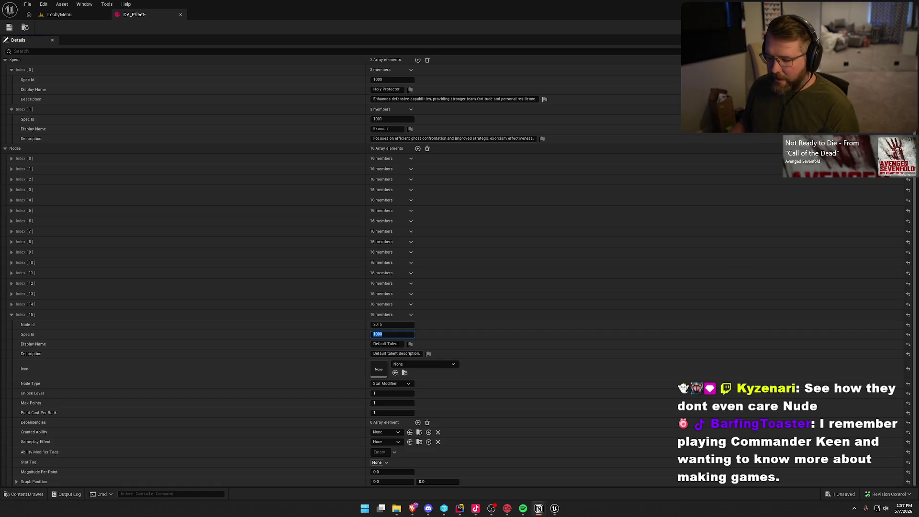
{"action": "left_click", "coordinate": [398, 344]}
{"action": "type", "text": "Miracle Touch"}
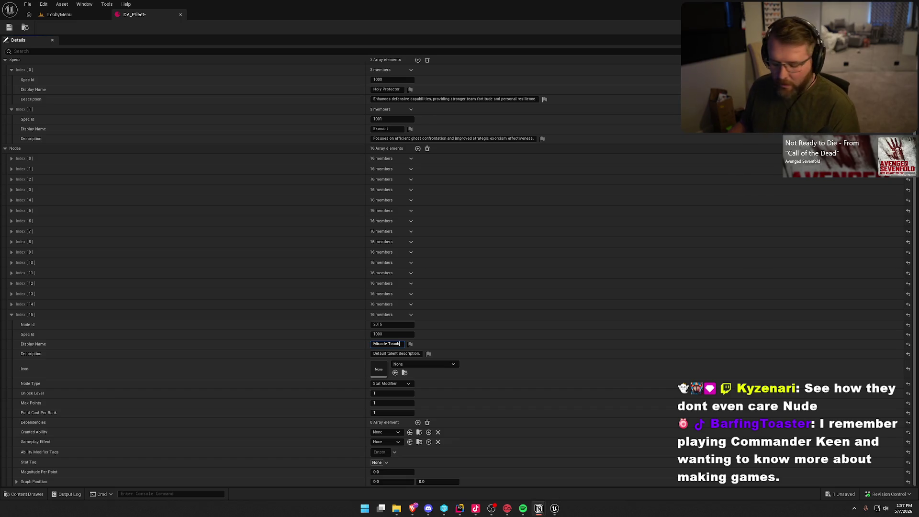
{"action": "key", "text": "Tab"}
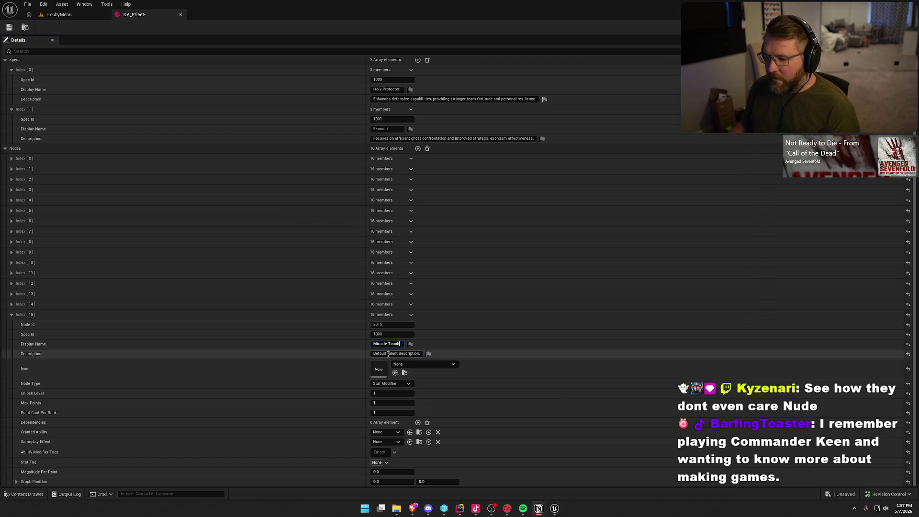
{"action": "type", "text": "Once per round, the Priest can use Blessing to restore an unconscious teammate's Fortitude to 50"}
{"action": "key", "text": "Return"}
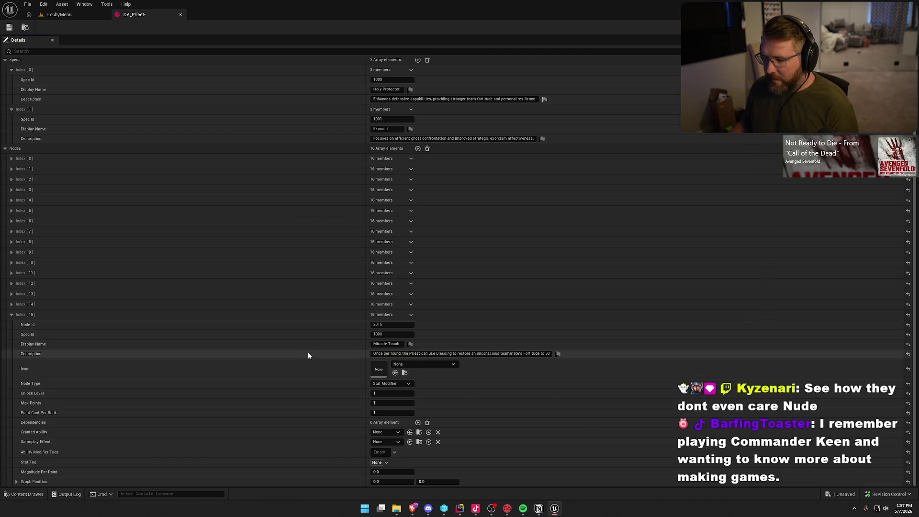
Make Miracle Touch an Ability Modifier unlocking at level 50, with dependency entries added.
{"action": "left_click", "coordinate": [391, 383]}
{"action": "left_click", "coordinate": [389, 391]}
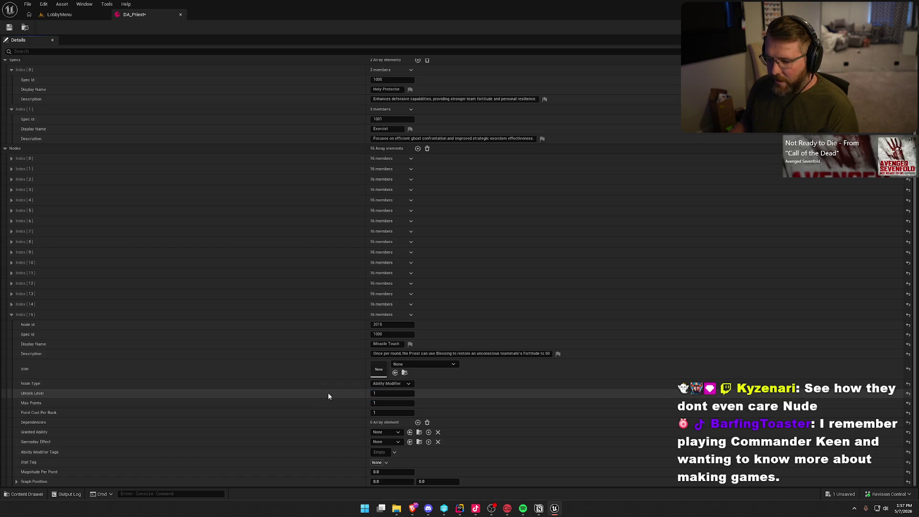
{"action": "left_click", "coordinate": [385, 393]}
{"action": "type", "text": "50"}
{"action": "key", "text": "Tab"}
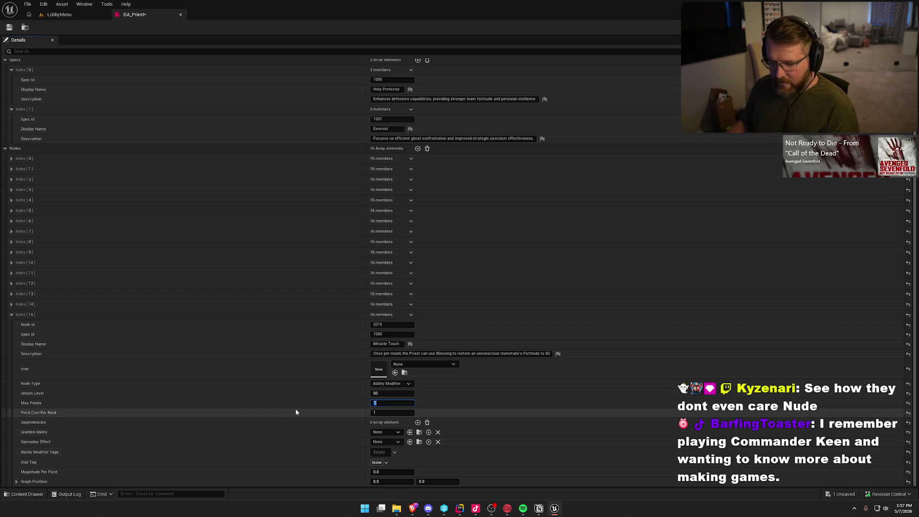
{"action": "left_click", "coordinate": [418, 422]}
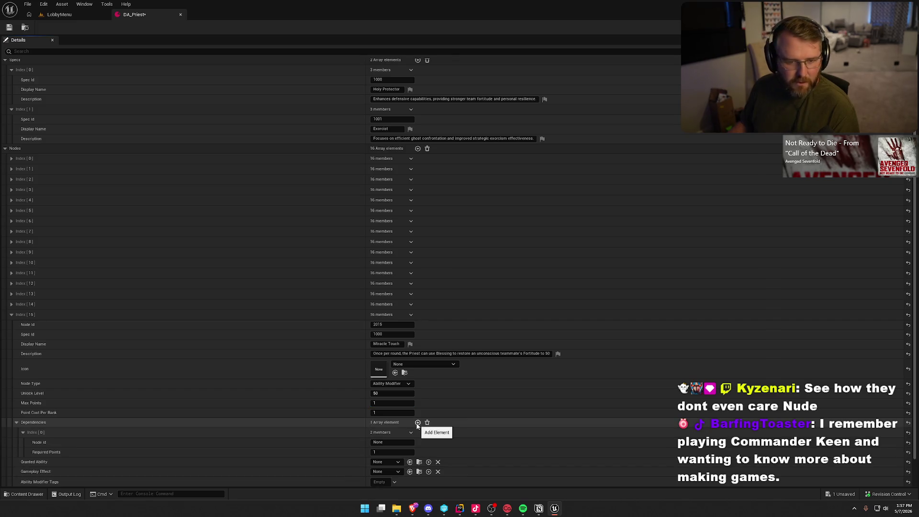
{"action": "left_click", "coordinate": [418, 423]}
{"action": "left_click", "coordinate": [417, 423]}
Set Miracle Touch's three dependencies to nodes 2012, 2013 and 2014.
{"action": "scroll", "coordinate": [447, 421], "scroll_direction": "down", "scroll_amount": 3}
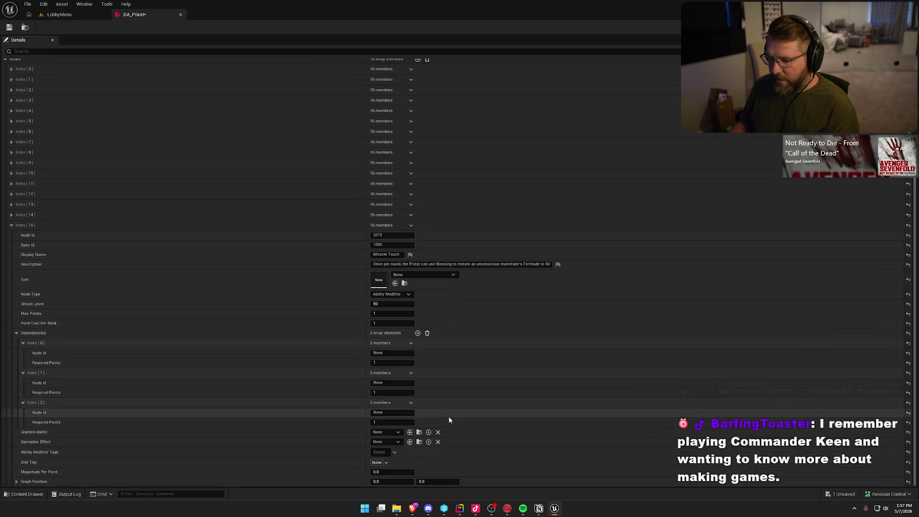
{"action": "left_click", "coordinate": [389, 353]}
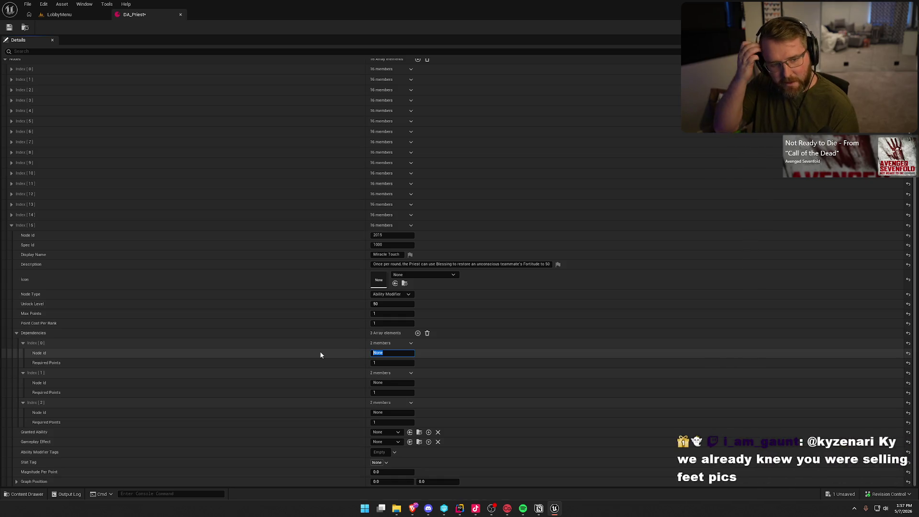
{"action": "type", "text": "2012"}
{"action": "key", "text": "Tab"}
{"action": "key", "text": "Tab"}
{"action": "key", "text": "Tab"}
{"action": "type", "text": "2013"}
{"action": "key", "text": "Tab"}
{"action": "key", "text": "Tab"}
{"action": "key", "text": "Tab"}
{"action": "type", "text": "2014"}
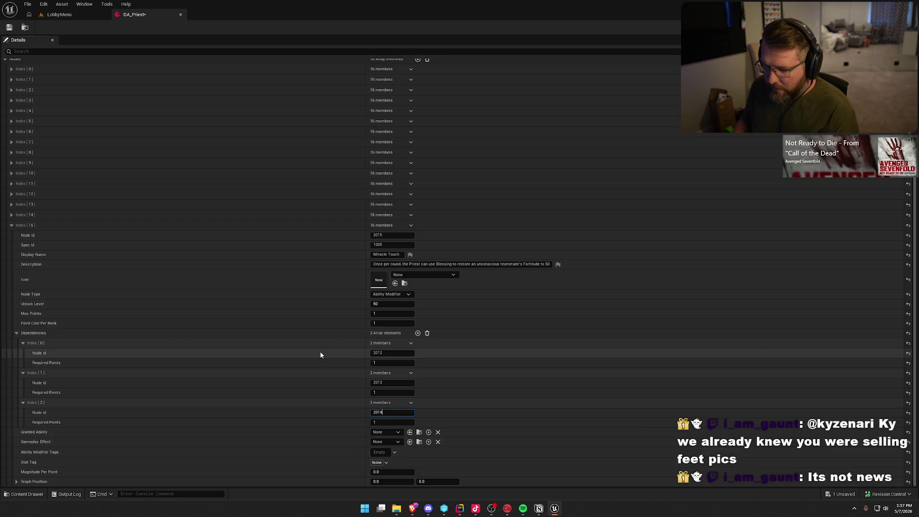
{"action": "key", "text": "Return"}
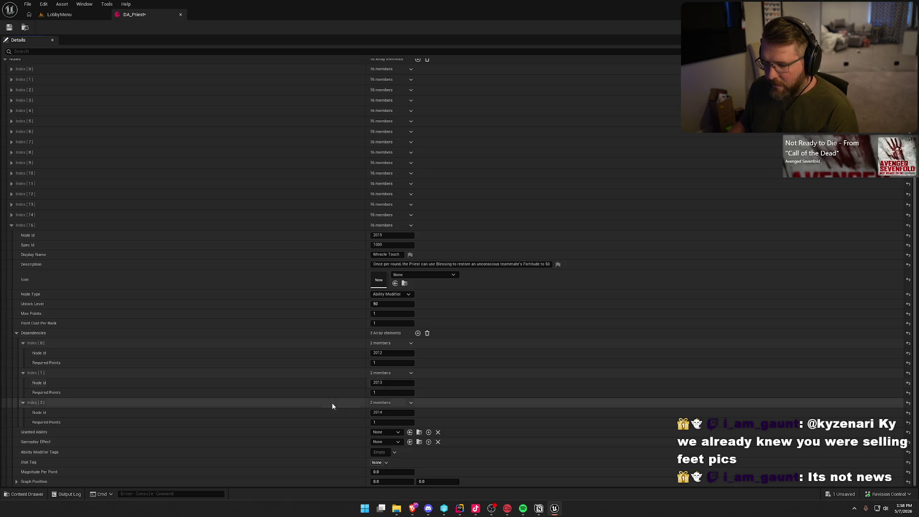
Set Miracle Touch's graph position X to 2.0.
{"action": "left_click", "coordinate": [387, 481]}
{"action": "type", "text": "2"}
{"action": "key", "text": "Tab"}
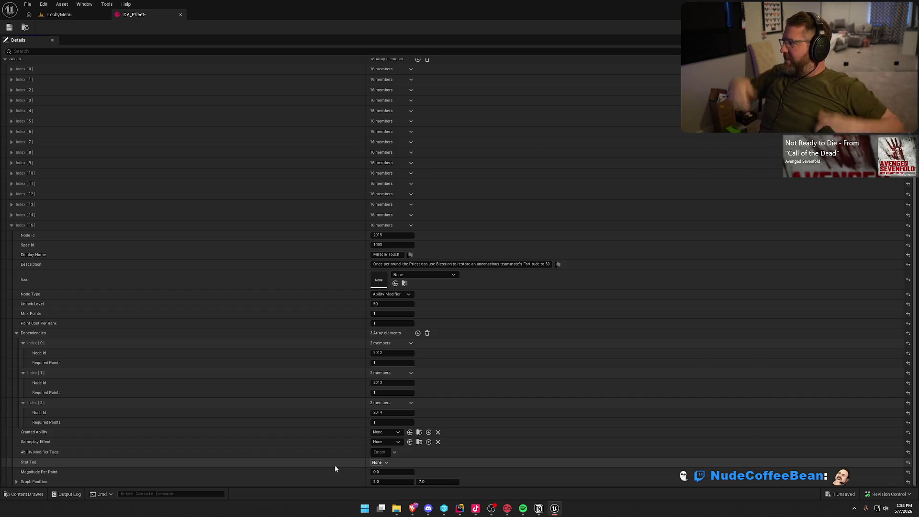
Leave the graph position X unchanged and fold the Index [15] node closed.
{"action": "left_click", "coordinate": [404, 482]}
{"action": "left_click", "coordinate": [494, 482]}
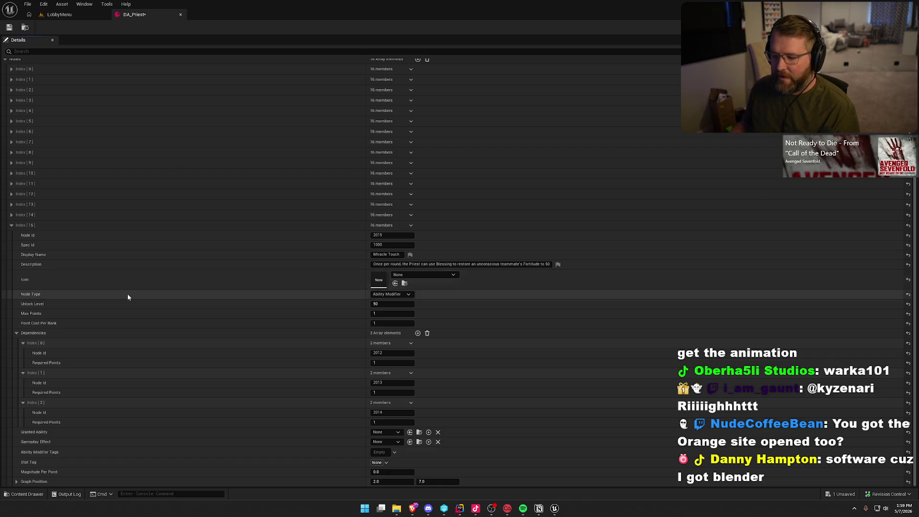
{"action": "left_click", "coordinate": [15, 225]}
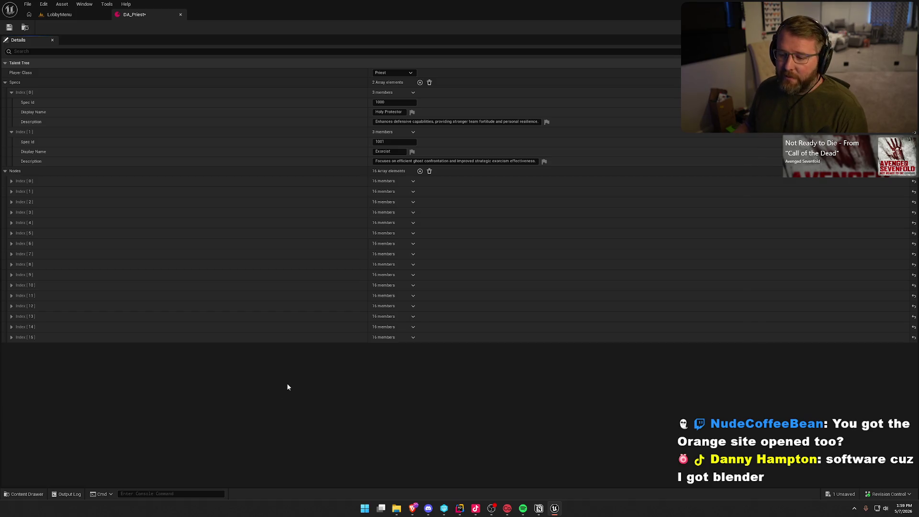
Save DA_Priest from the asset editor toolbar, keeping its 16 talent nodes.
{"action": "left_click", "coordinate": [9, 28]}
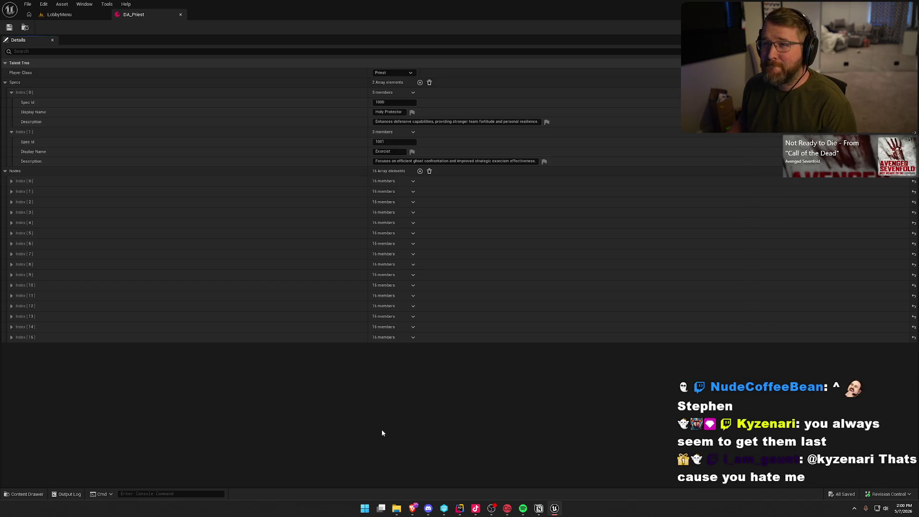
Add node Index 16 with Node Id 2016 and Spec Id 1001.
{"action": "left_click", "coordinate": [420, 172]}
{"action": "scroll", "coordinate": [331, 439], "scroll_direction": "down", "scroll_amount": 1}
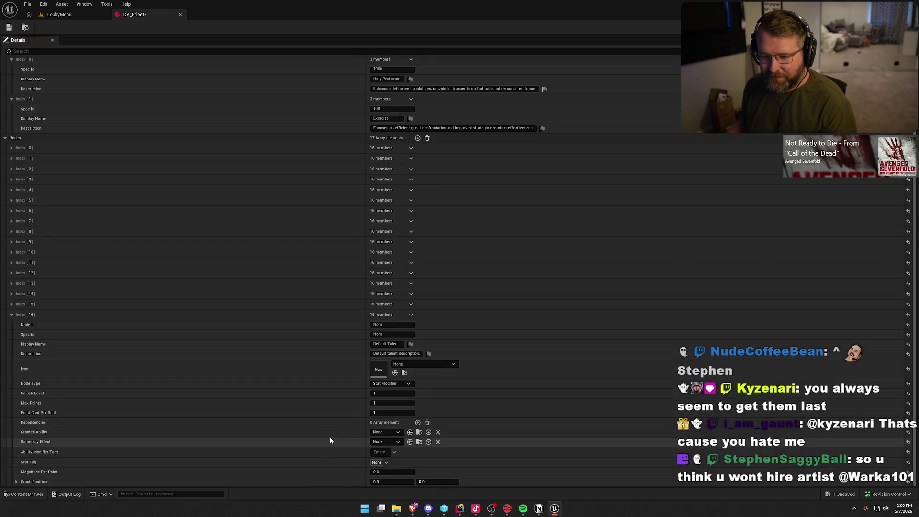
{"action": "left_click", "coordinate": [383, 325]}
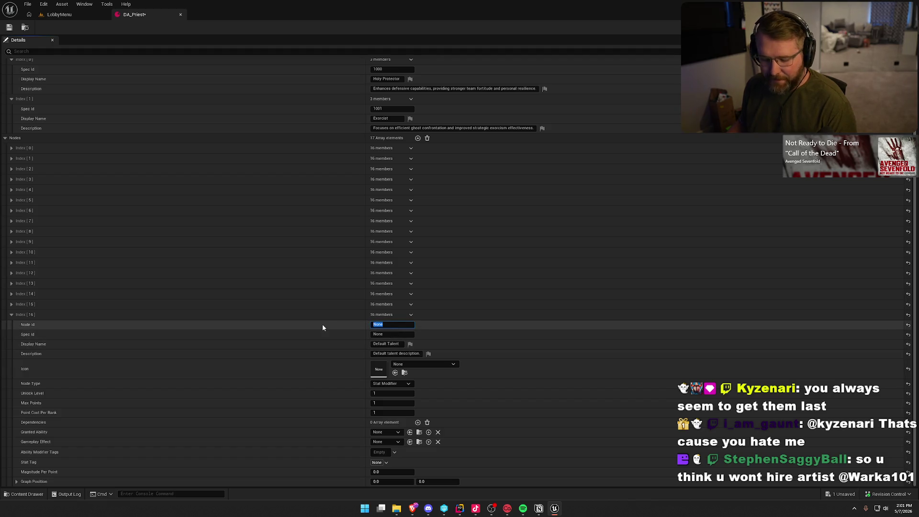
{"action": "type", "text": "201"}
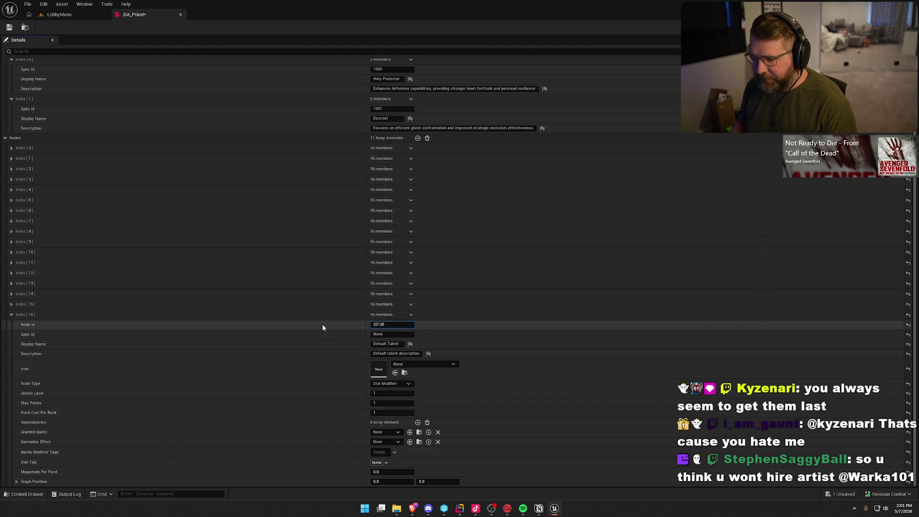
{"action": "type", "text": "6"}
{"action": "key", "text": "Tab"}
{"action": "type", "text": "1001"}
{"action": "key", "text": "Tab"}
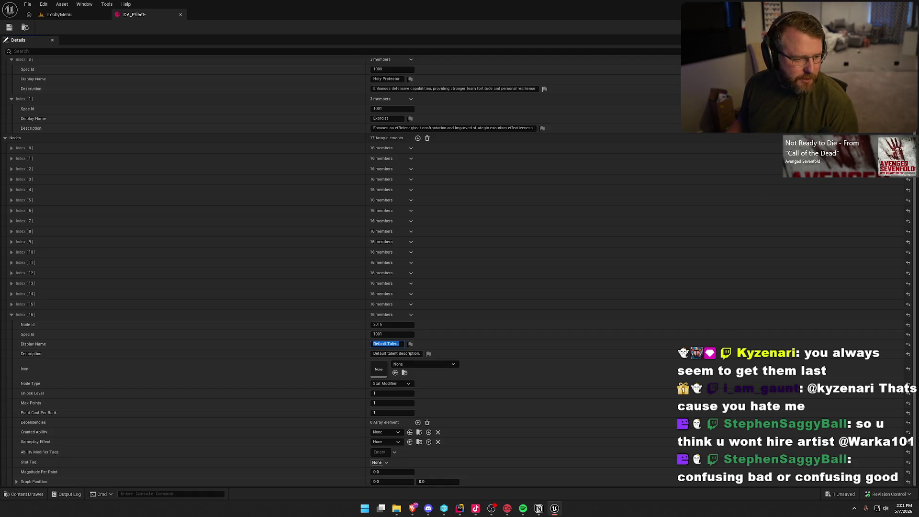
Name it Holy Rebuke, paste the ghost-slowing description, and set type Ability Modifier.
{"action": "key", "text": "alt+Tab"}
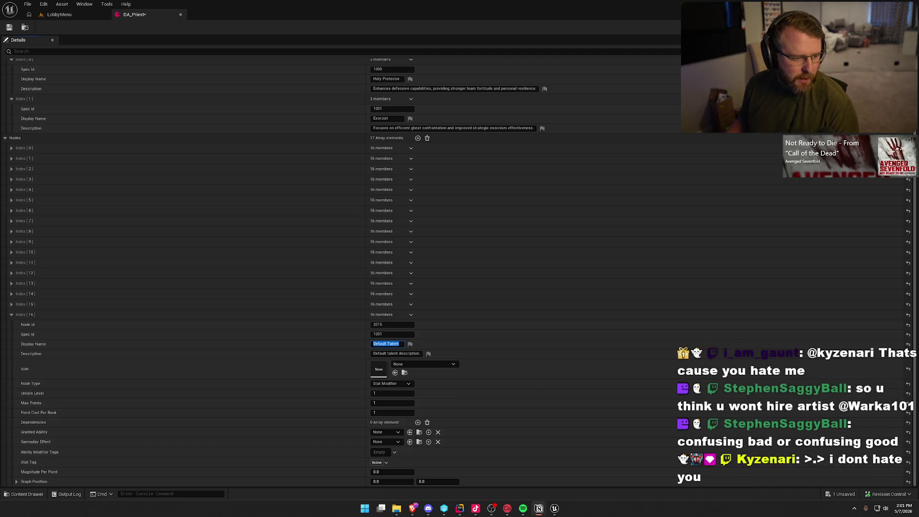
{"action": "type", "text": "Holy Rebuke"}
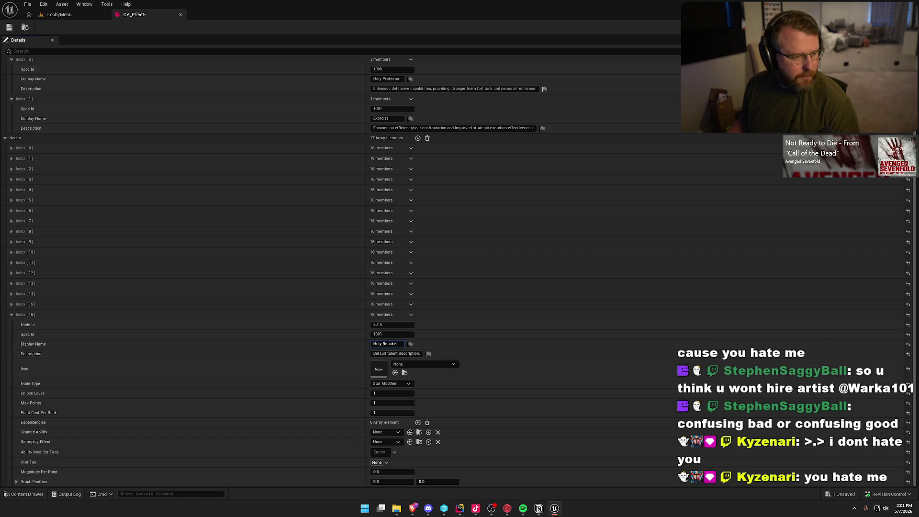
{"action": "key", "text": "alt+Tab"}
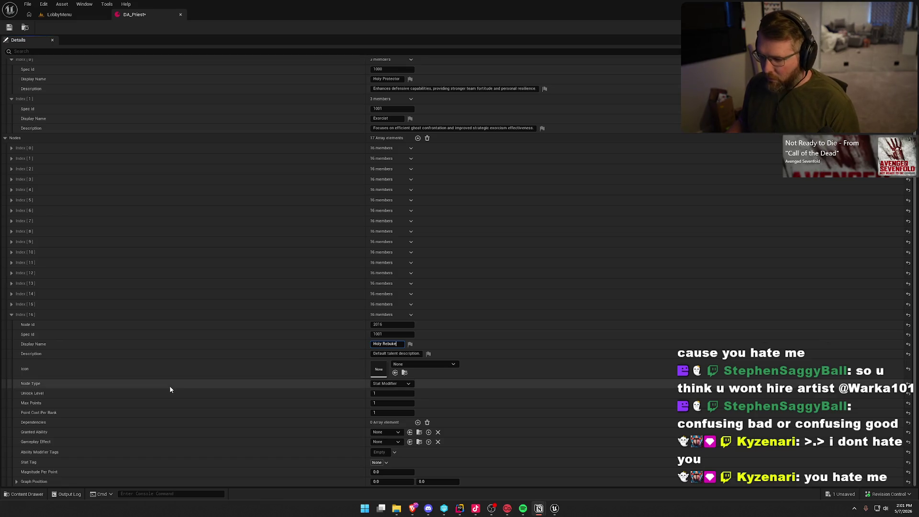
{"action": "left_click", "coordinate": [411, 354]}
{"action": "type", "text": "Blessing temporarily weakens the ghost, reducing its speed for 5 seconds"}
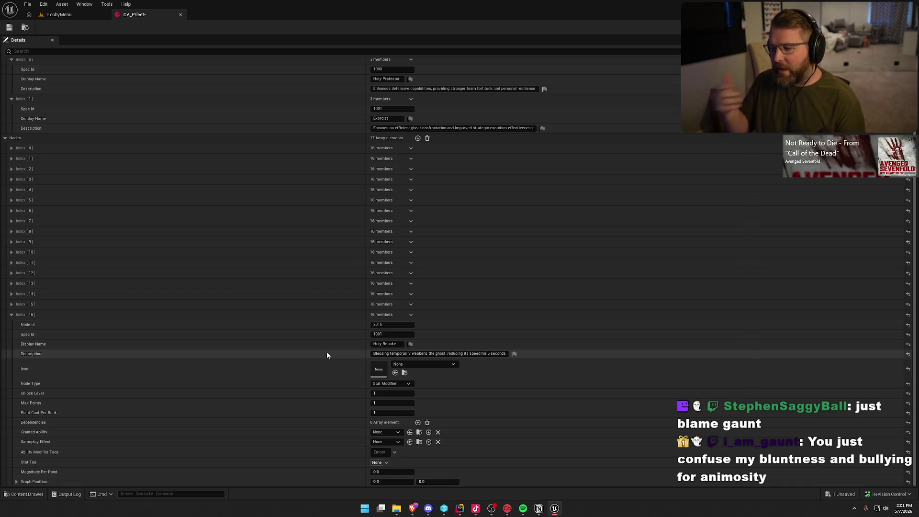
{"action": "left_click", "coordinate": [390, 384]}
{"action": "left_click", "coordinate": [386, 394]}
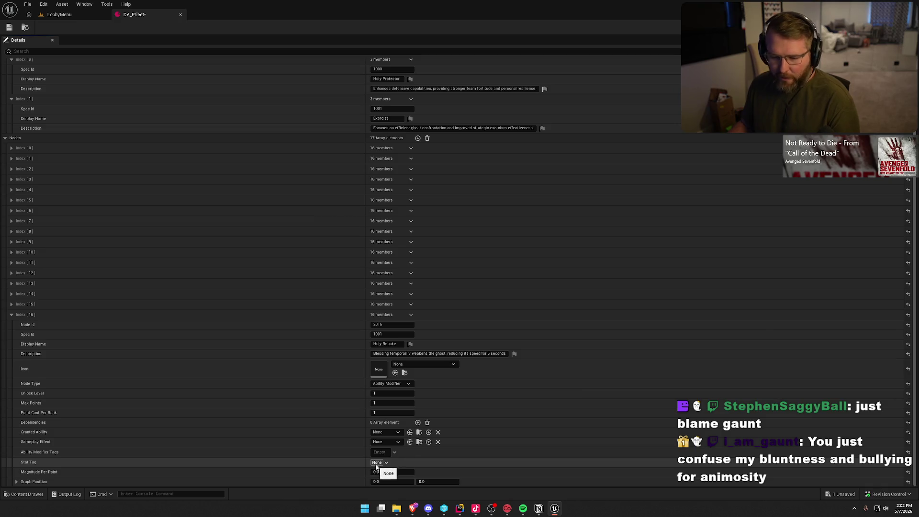
Place Holy Rebuke at graph position 1.0, 1.0.
{"action": "left_click", "coordinate": [381, 482]}
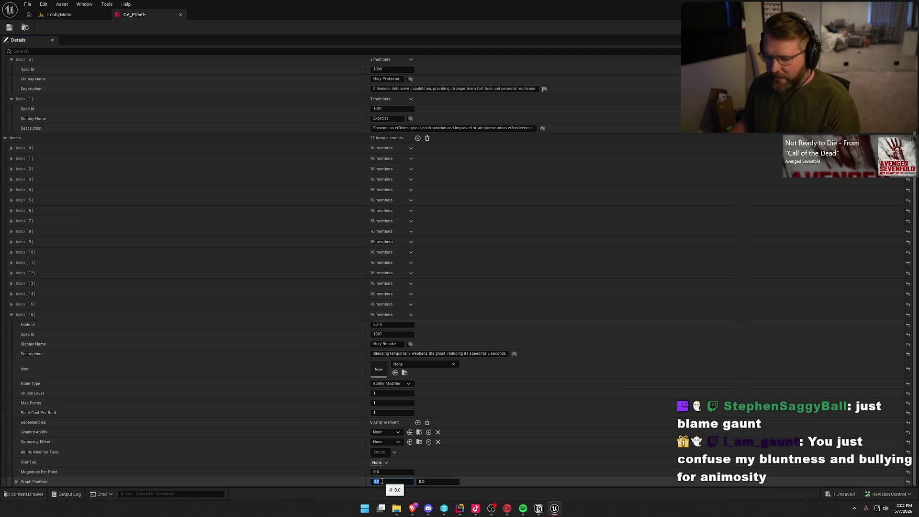
{"action": "type", "text": "1"}
{"action": "key", "text": "Tab"}
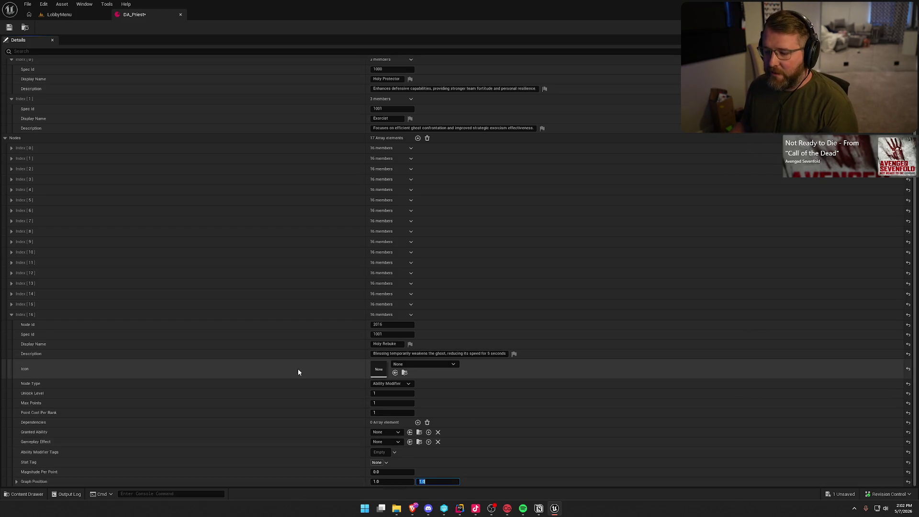
{"action": "left_click", "coordinate": [332, 370]}
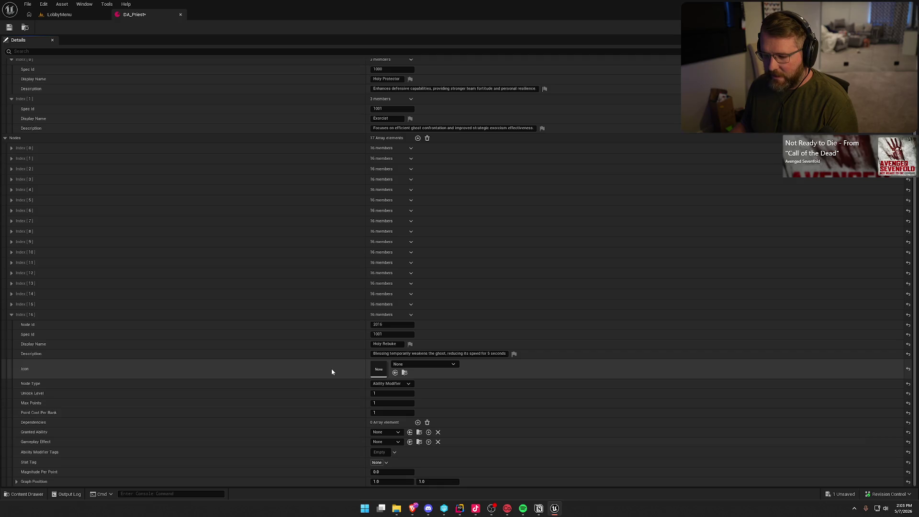
Collapse Index 16 and add Index 17 with Node Id 2017 and Spec Id 1001.
{"action": "left_click", "coordinate": [13, 317]}
{"action": "left_click", "coordinate": [420, 171]}
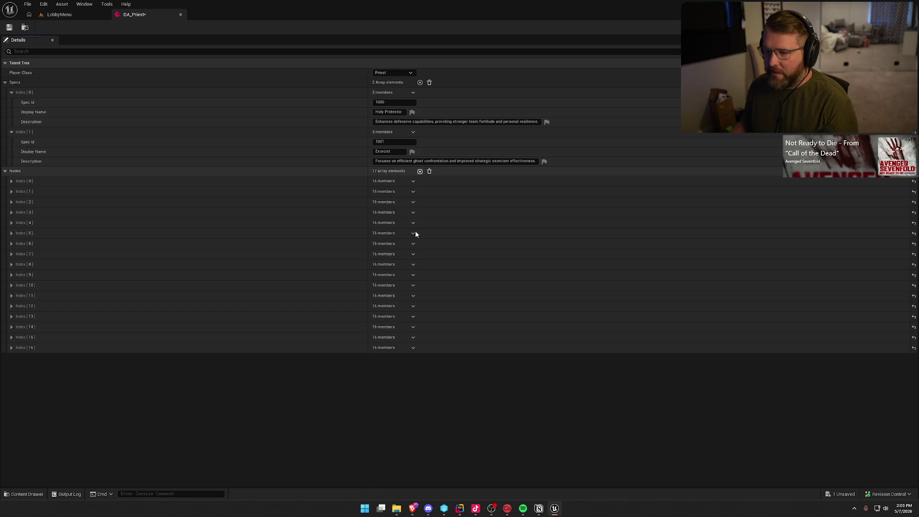
{"action": "scroll", "coordinate": [372, 378], "scroll_direction": "down", "scroll_amount": 2}
{"action": "type", "text": "201"}
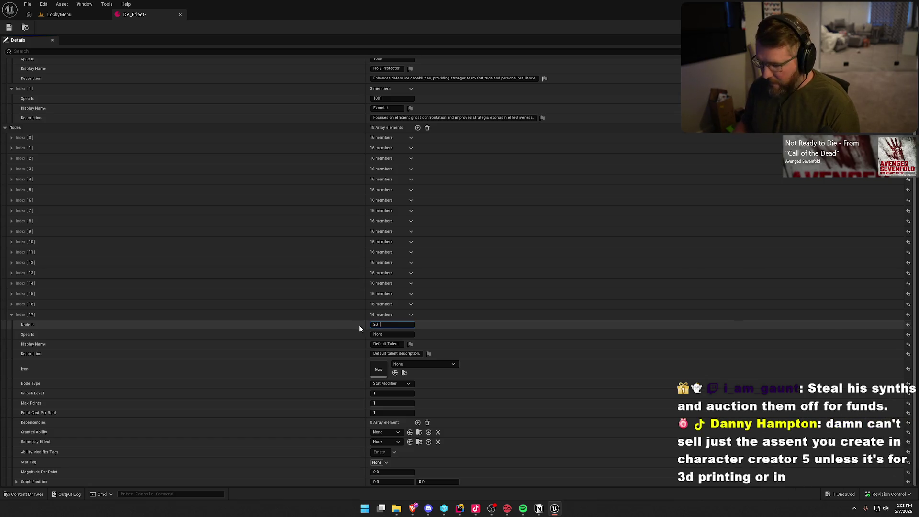
{"action": "type", "text": "7"}
{"action": "key", "text": "Tab"}
{"action": "type", "text": "10"}
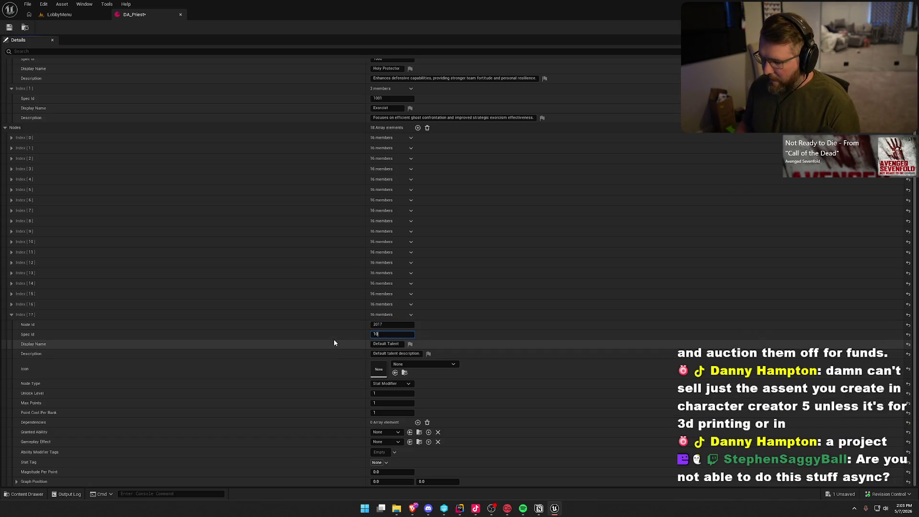
{"action": "key", "text": "Return"}
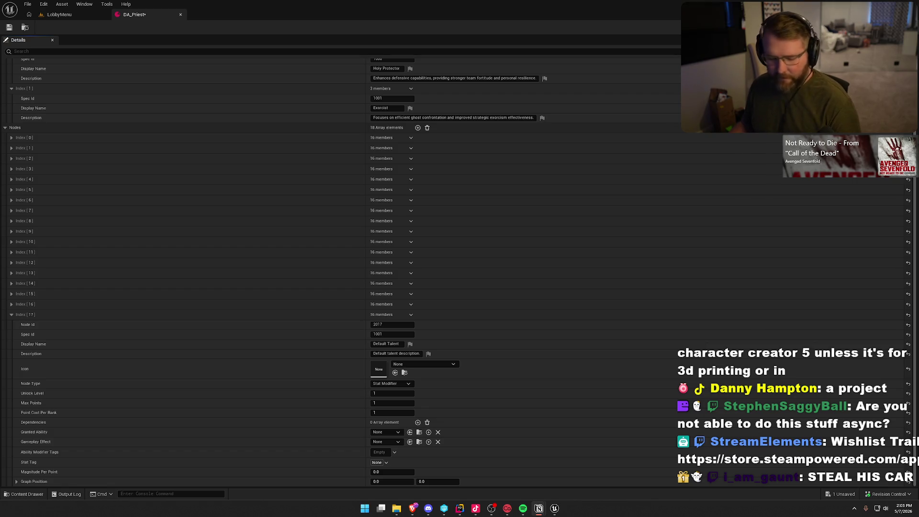
Name Index 17 Divine Chains and paste its ghost-retreat description.
{"action": "left_click", "coordinate": [390, 343]}
{"action": "type", "text": "Divine Chains"}
{"action": "key", "text": "Return"}
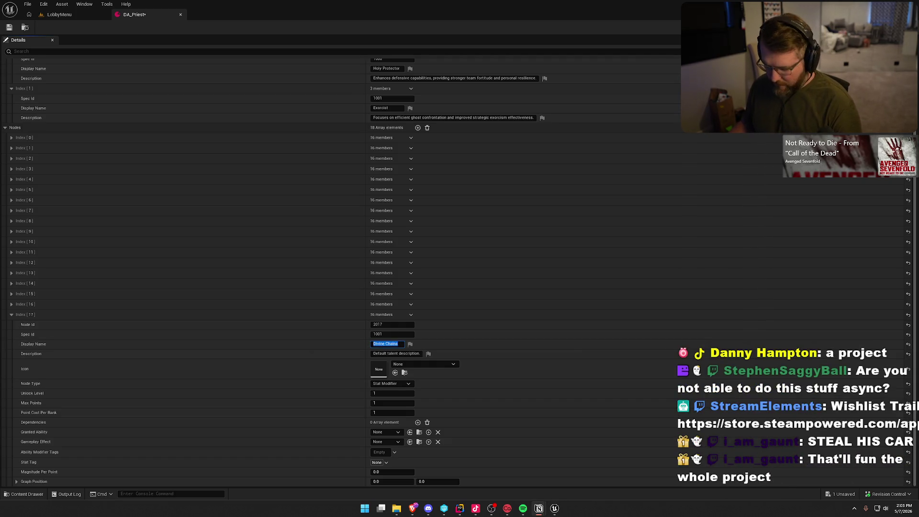
{"action": "left_click", "coordinate": [391, 354]}
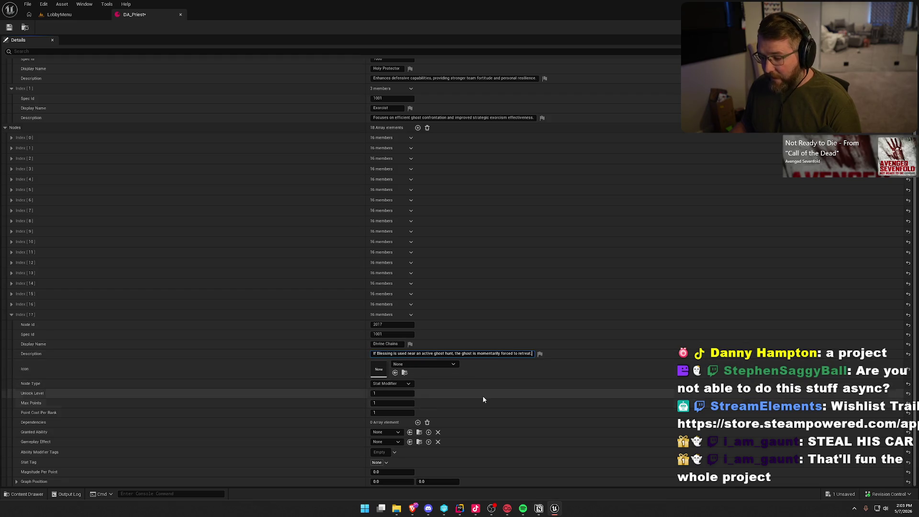
{"action": "key", "text": "ctrl+v"}
{"action": "key", "text": "Return"}
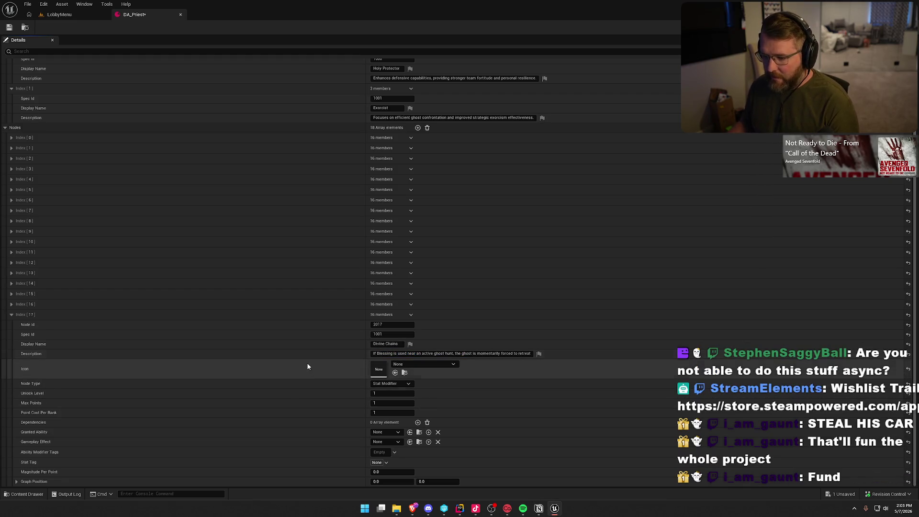
Make Divine Chains an Ability Modifier at graph position 1.0, 3.0.
{"action": "left_click", "coordinate": [386, 384]}
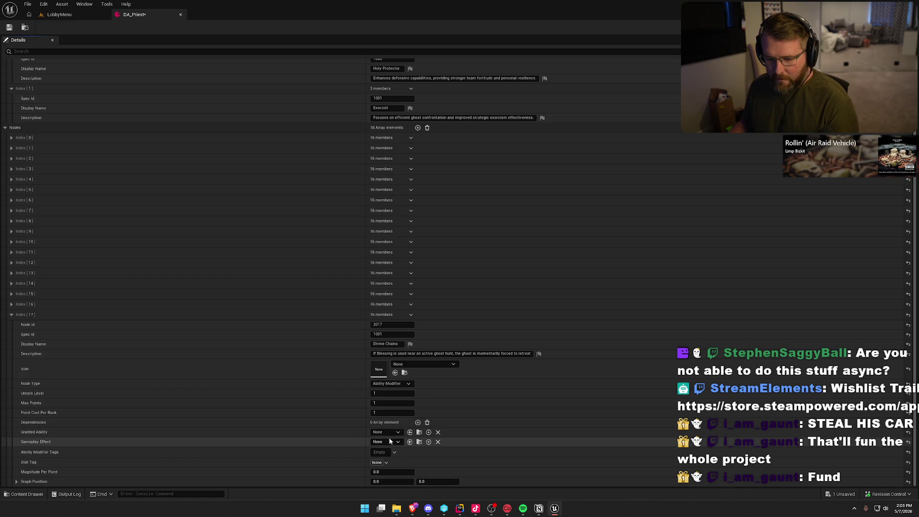
{"action": "left_click", "coordinate": [378, 481]}
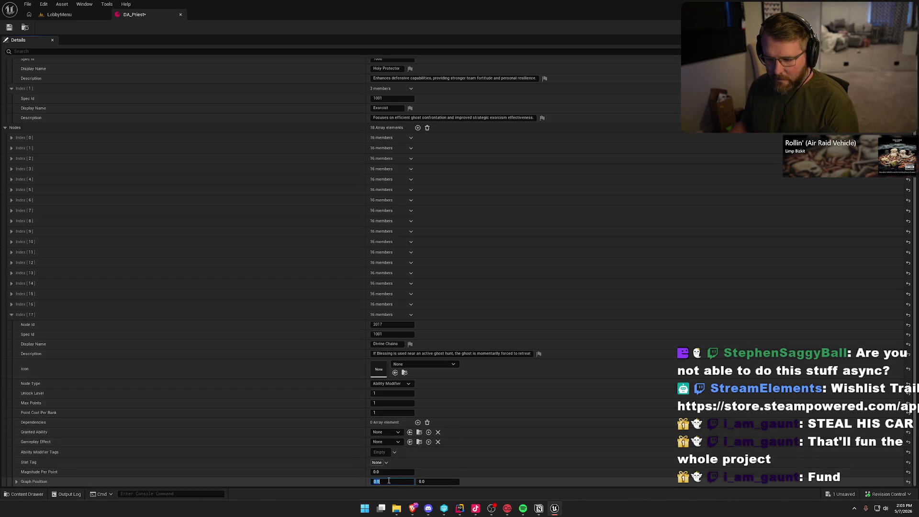
{"action": "type", "text": "1"}
{"action": "key", "text": "Tab"}
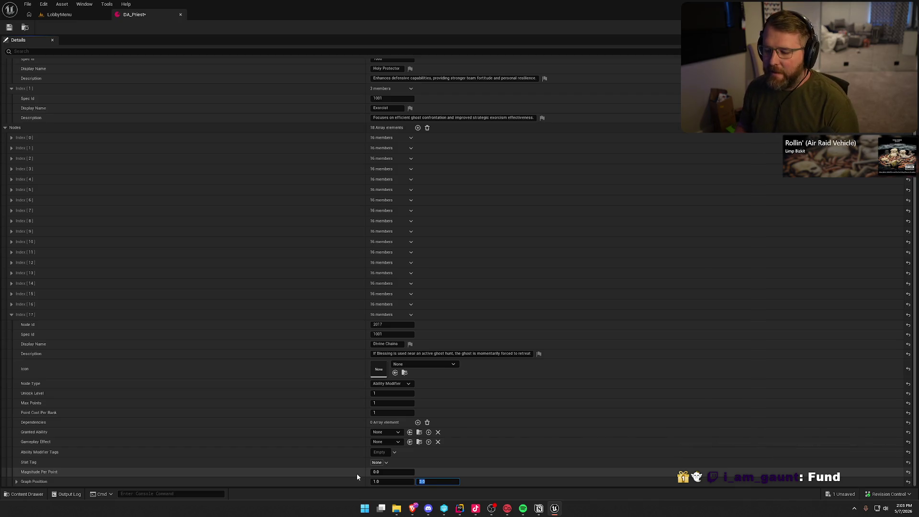
{"action": "key", "text": "Return"}
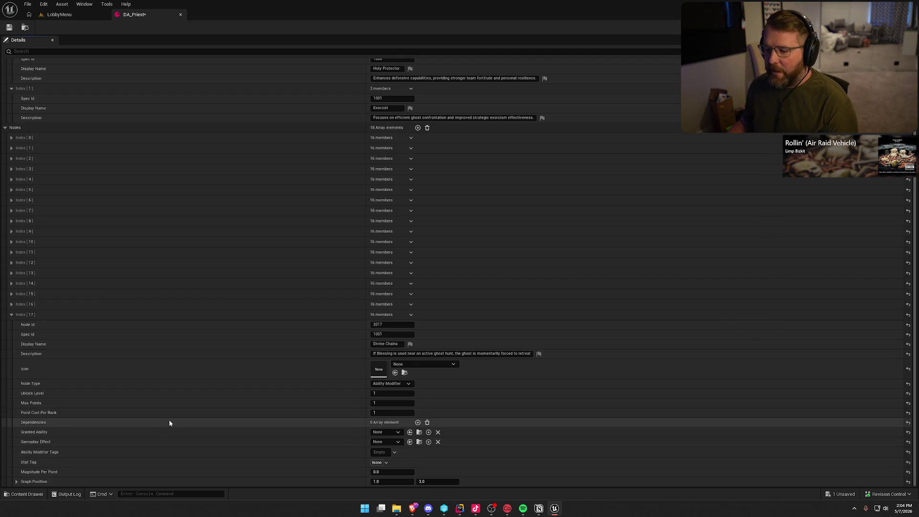
Collapse Index 17 and add Index [18] with Node Id 2018 and Spec Id 1001.
{"action": "left_click", "coordinate": [12, 318]}
{"action": "left_click", "coordinate": [418, 172]}
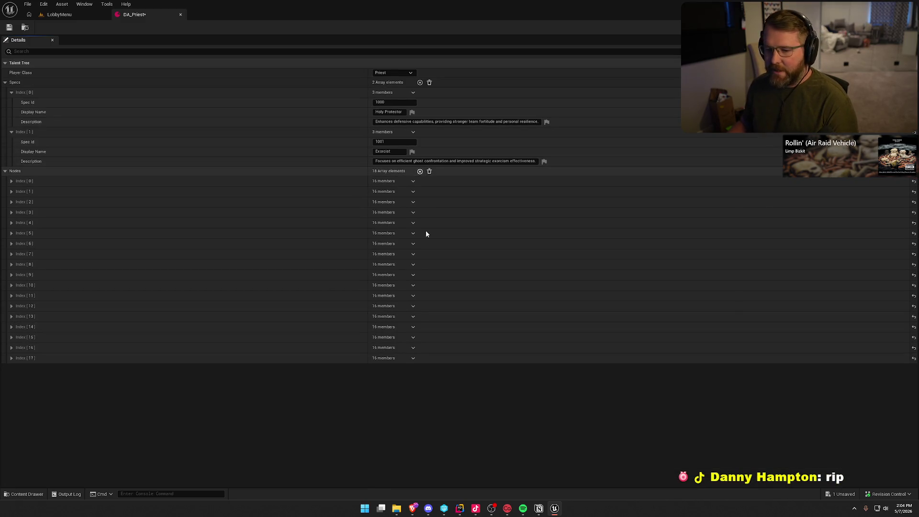
{"action": "scroll", "coordinate": [463, 335], "scroll_direction": "down", "scroll_amount": 1}
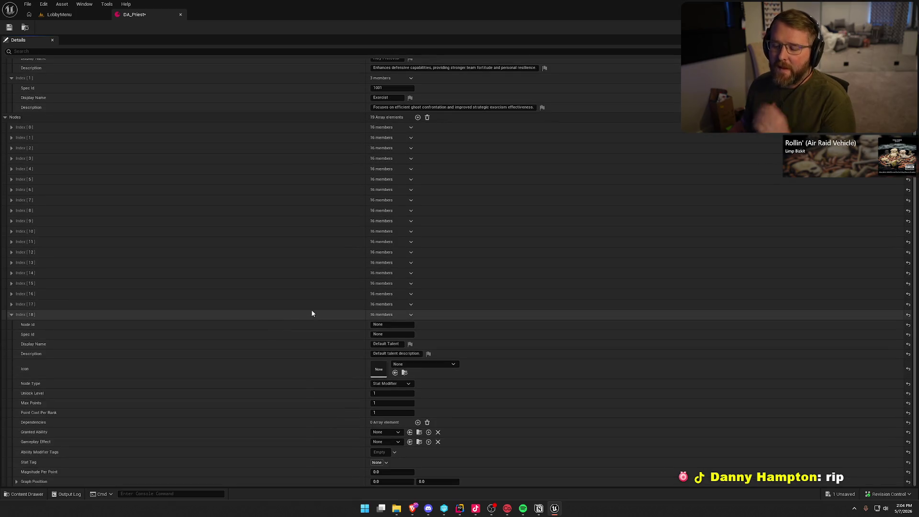
{"action": "left_click", "coordinate": [310, 321]}
{"action": "type", "text": "2018"}
{"action": "key", "text": "Tab"}
{"action": "type", "text": "1001"}
{"action": "key", "text": "Tab"}
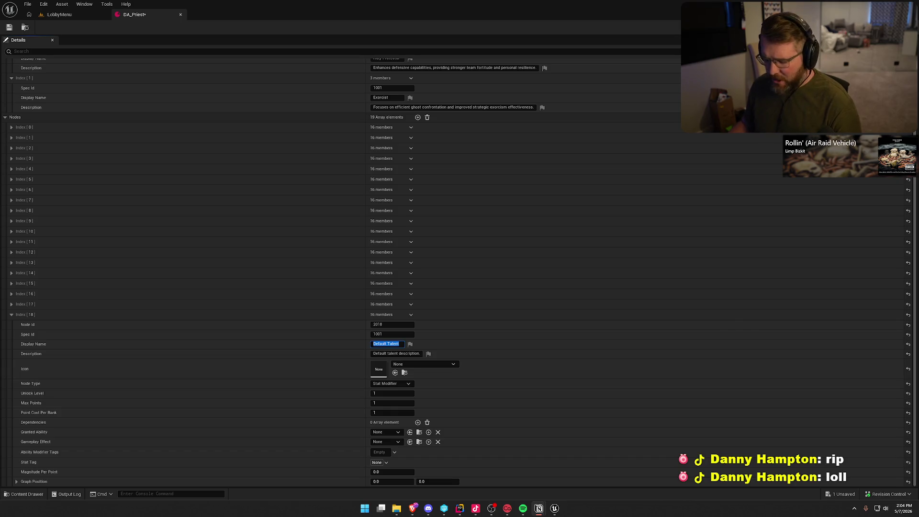
Name Index [18] Ritual Knowledge and paste the Exorcism items description.
{"action": "left_click", "coordinate": [388, 344]}
{"action": "key", "text": "ctrl+a"}
{"action": "type", "text": "Ritual Knowledge"}
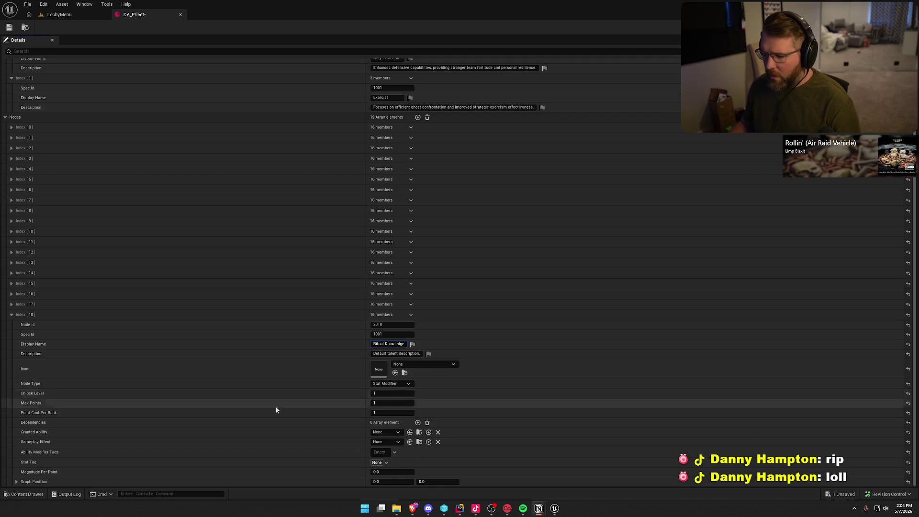
{"action": "left_click", "coordinate": [391, 354]}
{"action": "key", "text": "ctrl+a"}
{"action": "type", "text": "Exorcism items work 1% faster per point when the Priest is present"}
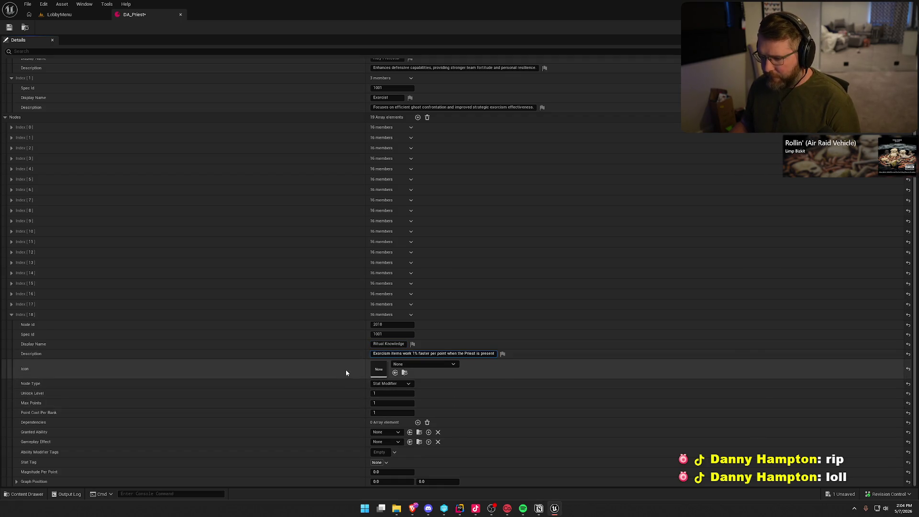
{"action": "key", "text": "Return"}
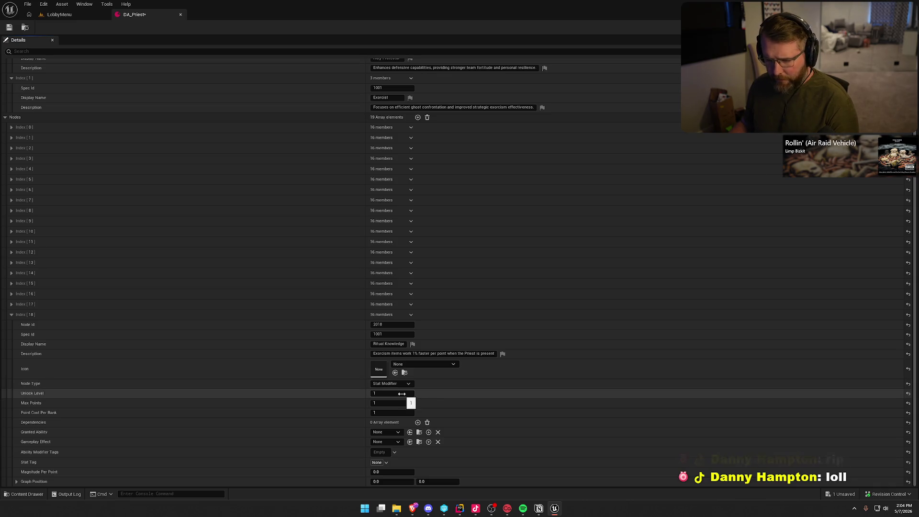
Set Ritual Knowledge's Max Points to -1 and add a dependency on node 2016.
{"action": "left_click", "coordinate": [398, 403]}
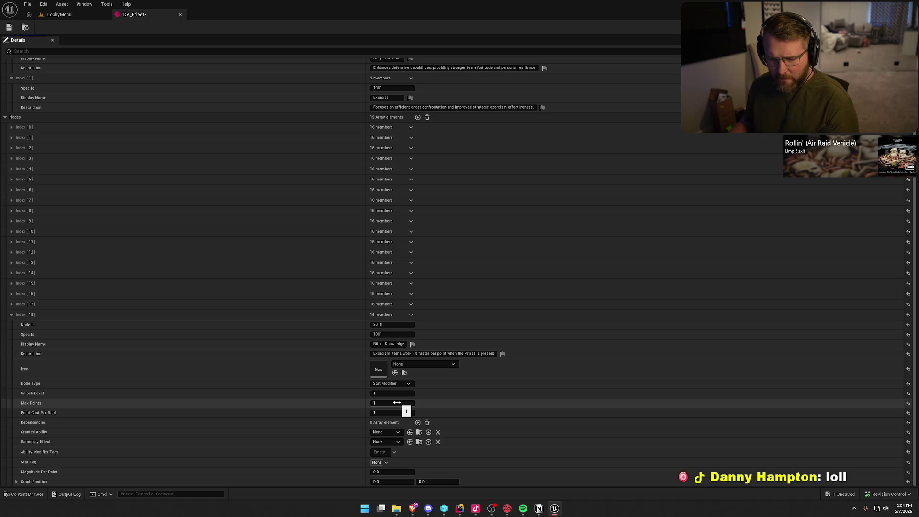
{"action": "key", "text": "Tab"}
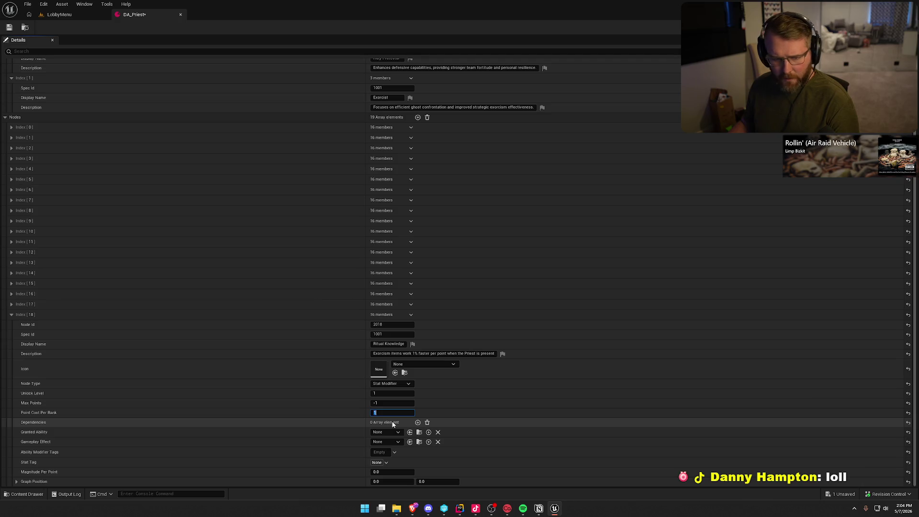
{"action": "left_click", "coordinate": [418, 422]}
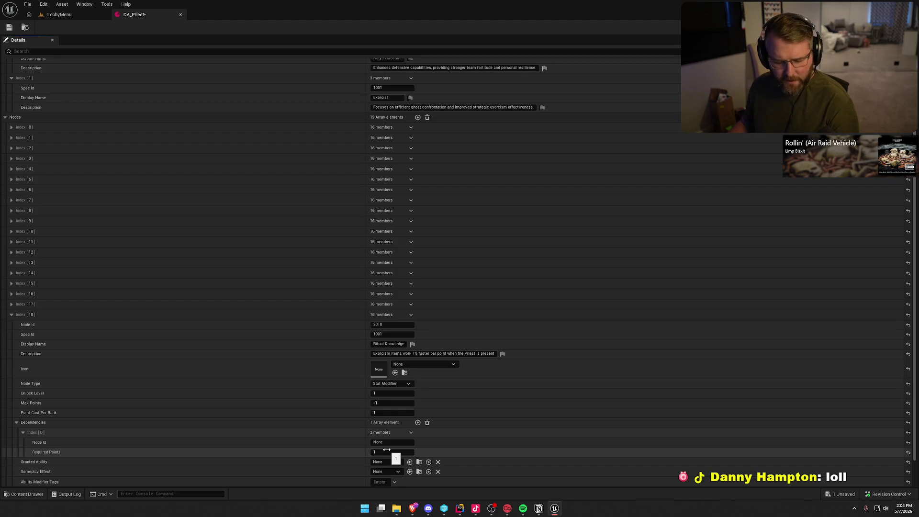
{"action": "scroll", "coordinate": [387, 446], "scroll_direction": "down", "scroll_amount": 2}
{"action": "left_click", "coordinate": [390, 413]}
{"action": "type", "text": "2016"}
{"action": "key", "text": "Return"}
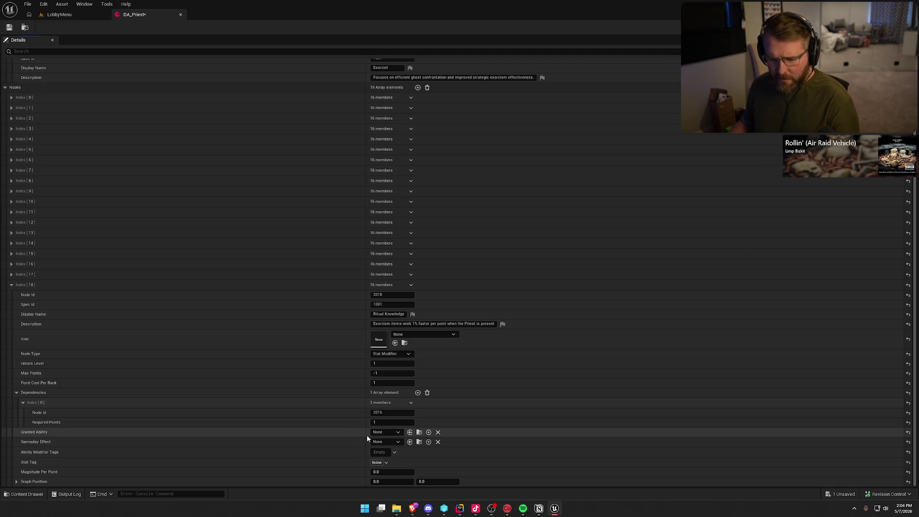
Keep Magnitude Per Point at 1.0 and set graph position X 1, Y 12.
{"action": "left_click", "coordinate": [390, 472]}
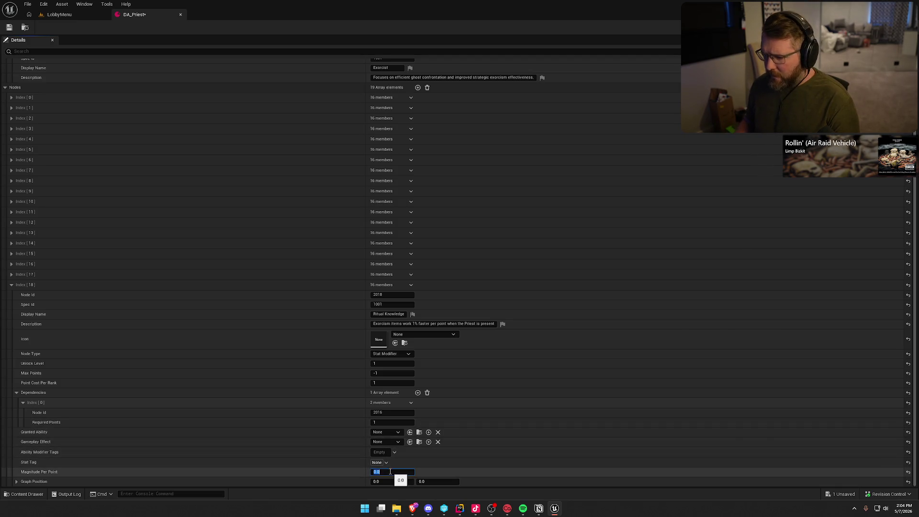
{"action": "key", "text": "Tab"}
{"action": "type", "text": "1"}
{"action": "key", "text": "Tab"}
{"action": "type", "text": "1"}
{"action": "type", "text": "2"}
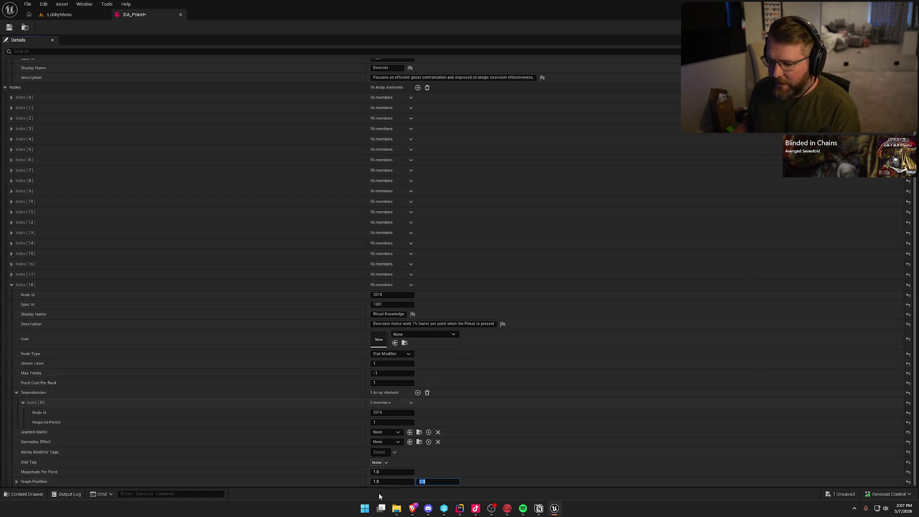
Collapse Index [18] and add Index [19] with Node Id 2019 and Spec Id 1001.
{"action": "left_click", "coordinate": [353, 488]}
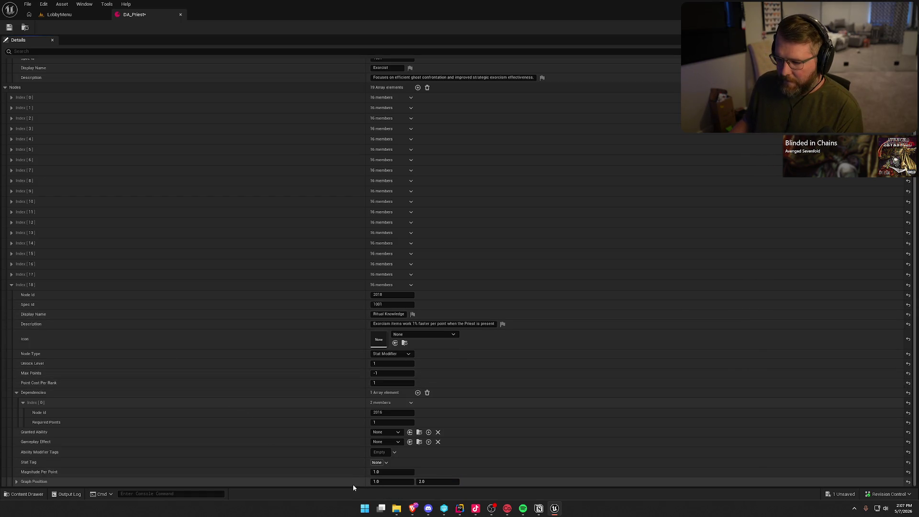
{"action": "left_click", "coordinate": [11, 285]}
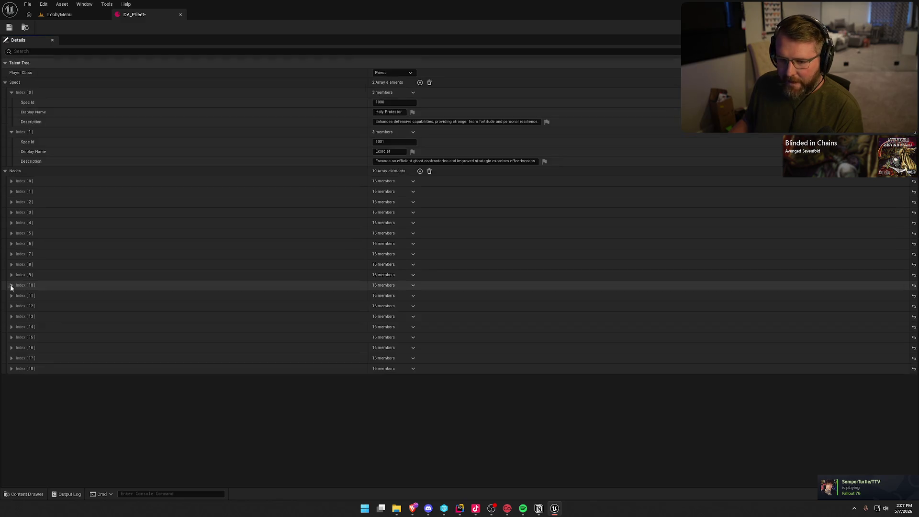
{"action": "left_click", "coordinate": [420, 171]}
{"action": "scroll", "coordinate": [209, 416], "scroll_direction": "down", "scroll_amount": 2}
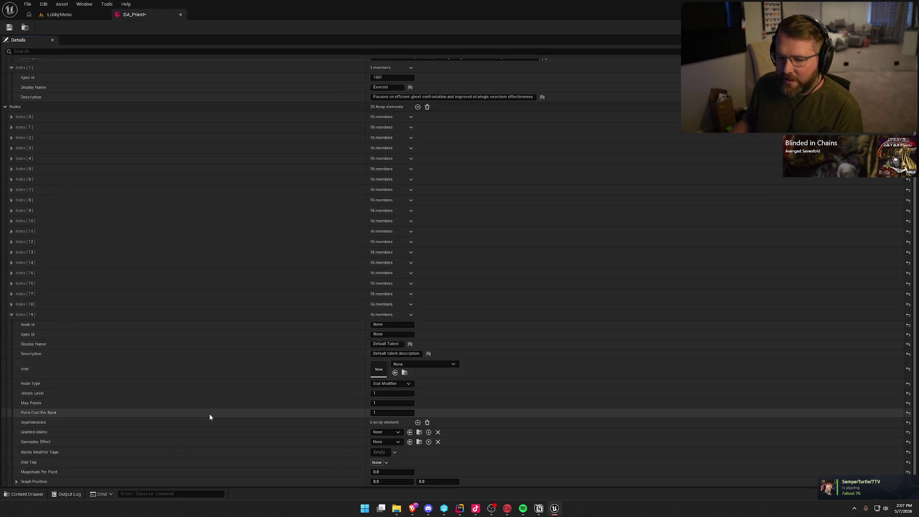
{"action": "left_click", "coordinate": [11, 305]}
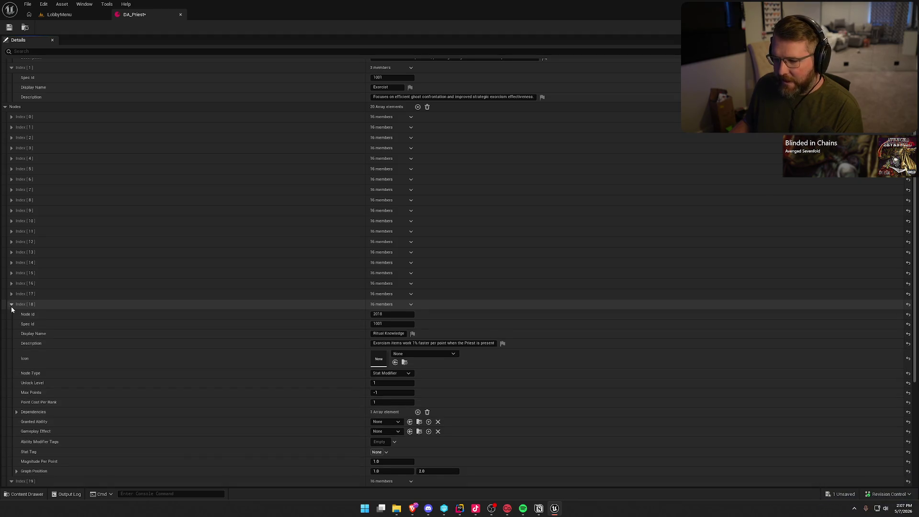
{"action": "left_click", "coordinate": [11, 305]}
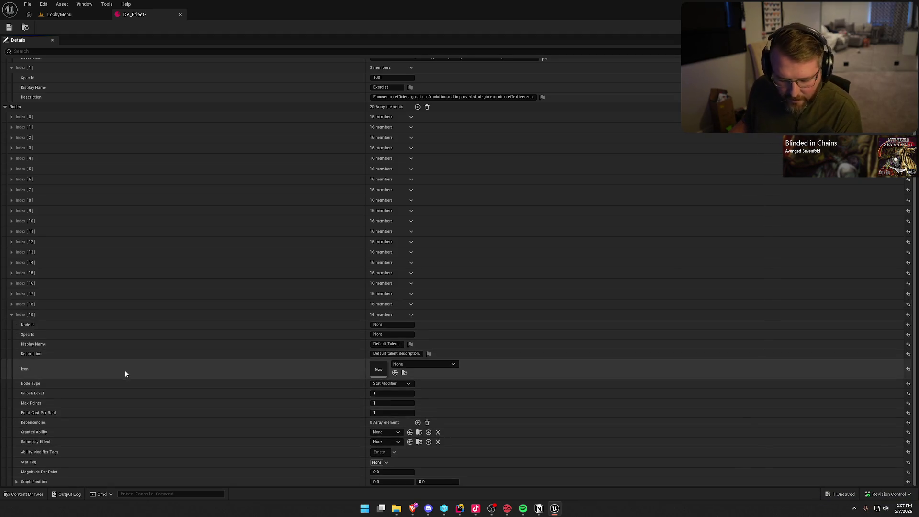
{"action": "left_click", "coordinate": [390, 324]}
{"action": "type", "text": "2019"}
{"action": "key", "text": "Tab"}
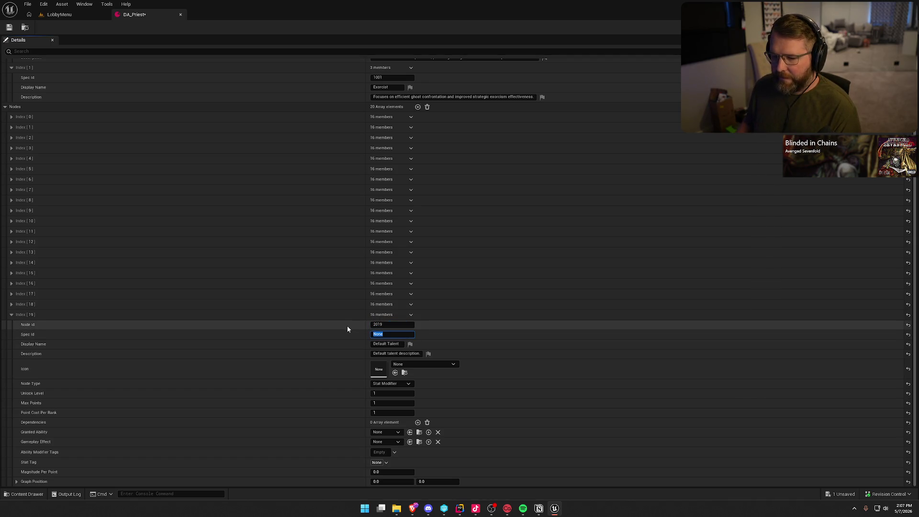
{"action": "type", "text": "1001"}
{"action": "key", "text": "Tab"}
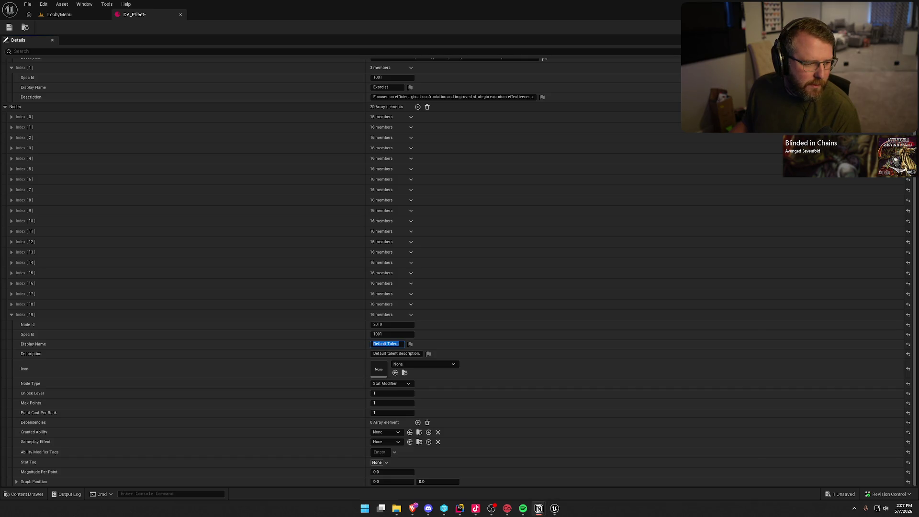
Name Index [19] Warded Threshold and paste the door-warding description from Notion.
{"action": "type", "text": "Warded Threshold"}
{"action": "key", "text": "Return"}
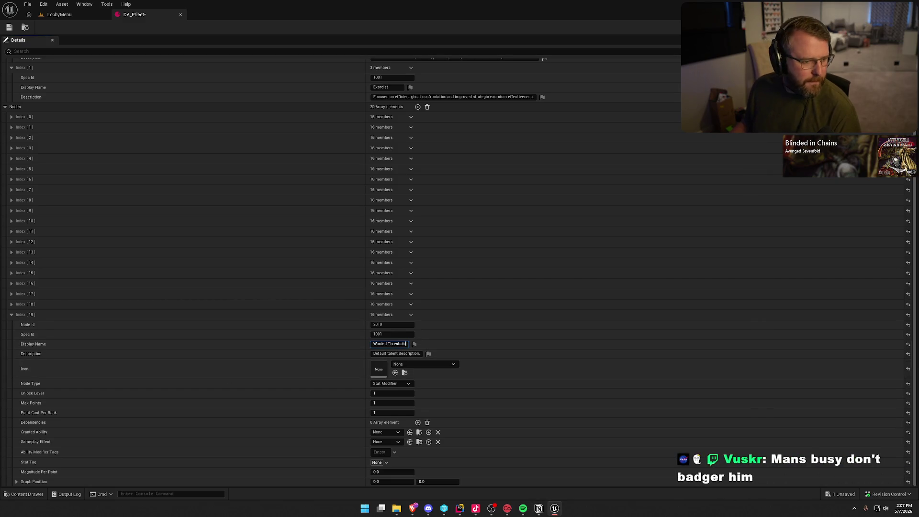
{"action": "key", "text": "alt+Tab"}
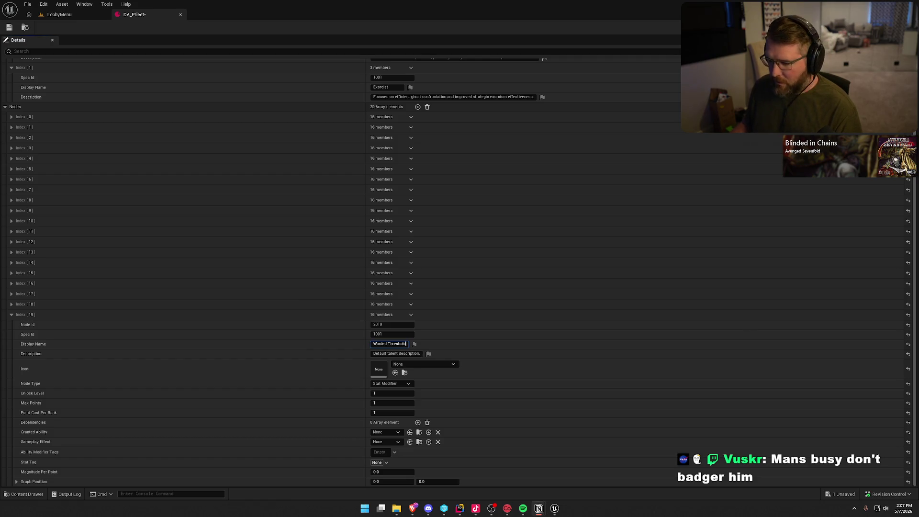
{"action": "left_click", "coordinate": [397, 353]}
{"action": "key", "text": "ctrl+a"}
{"action": "type", "text": "Using Blessing near a door prevents ghosts from phasing through it for 10 seconds"}
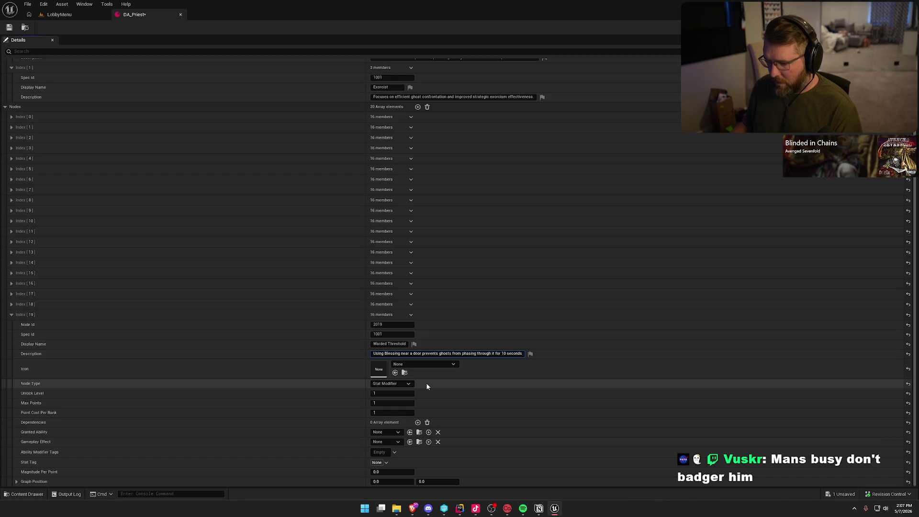
{"action": "key", "text": "Return"}
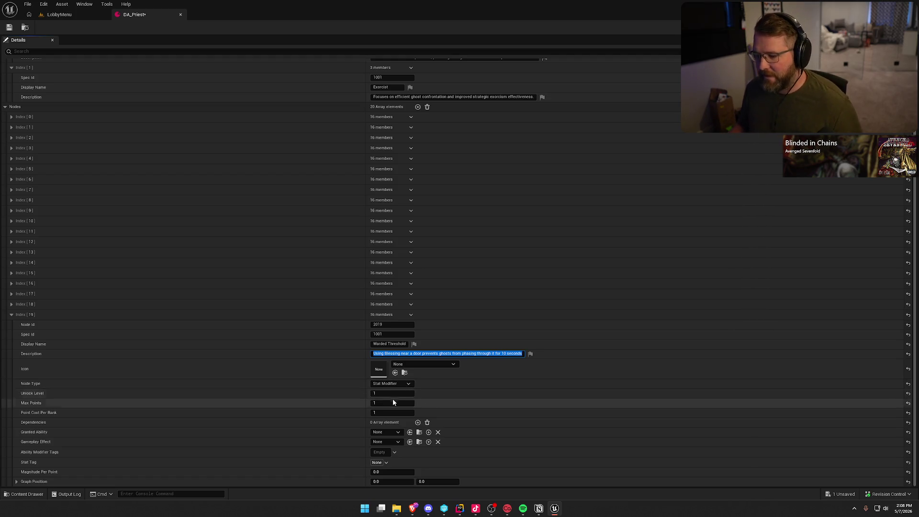
{"action": "left_click", "coordinate": [373, 375]}
Make Warded Threshold an Ability Modifier and add a dependency entry.
{"action": "left_click", "coordinate": [391, 384]}
{"action": "left_click", "coordinate": [380, 392]}
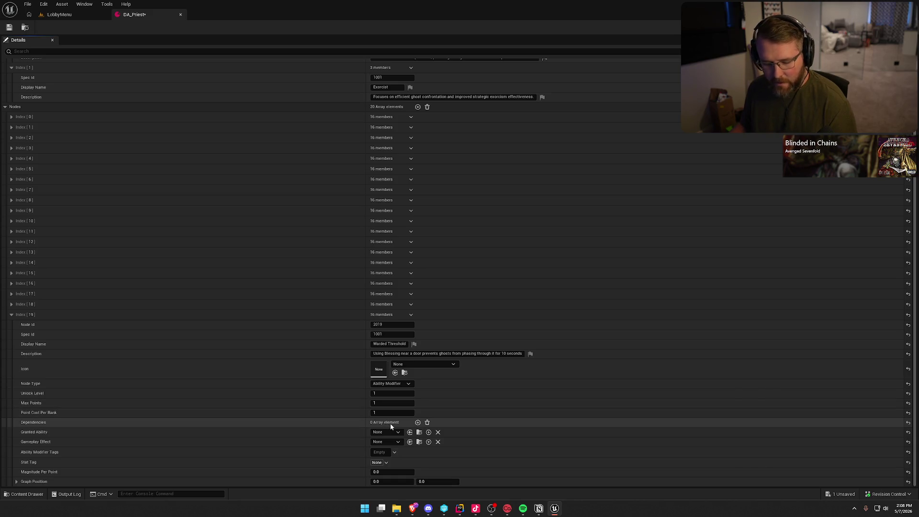
{"action": "left_click", "coordinate": [417, 422]}
{"action": "left_click", "coordinate": [417, 422]}
Set the dependency node ids to 2016 and 2017, correcting a mistyped 2061.
{"action": "left_click", "coordinate": [385, 384]}
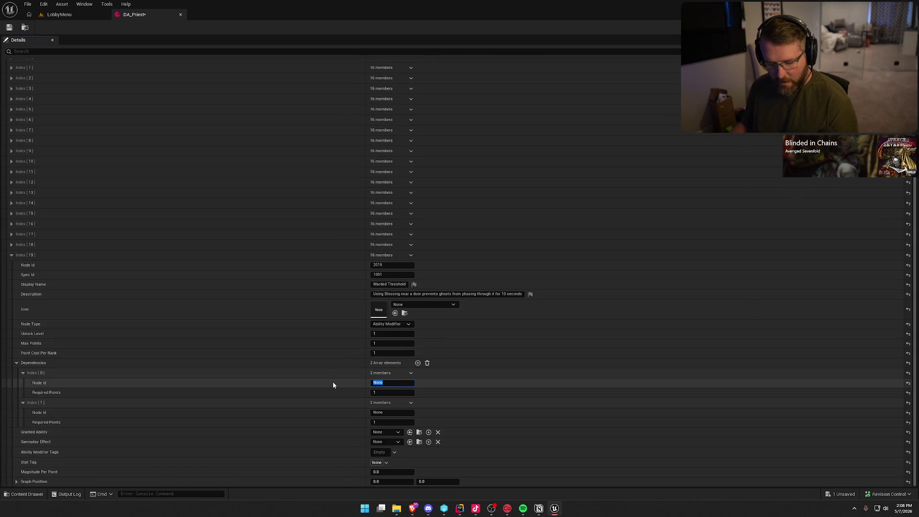
{"action": "type", "text": "2061"}
{"action": "key", "text": "Tab"}
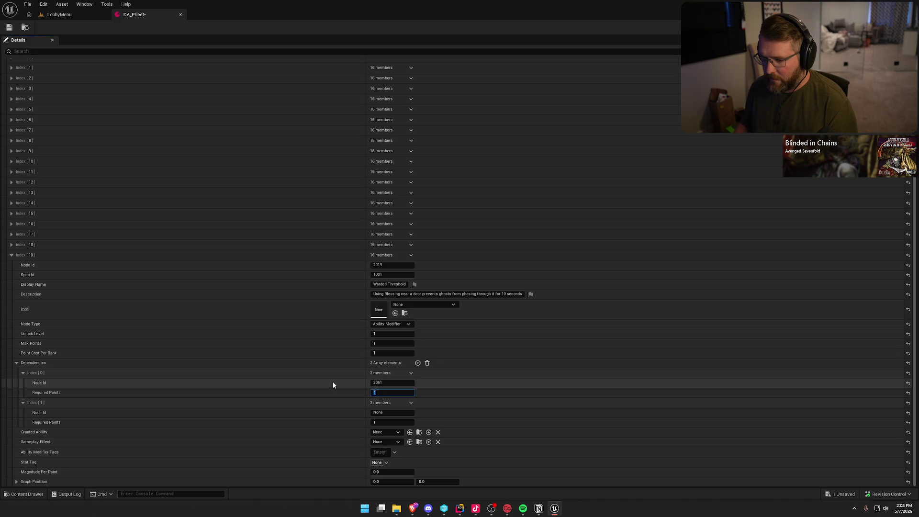
{"action": "key", "text": "shift+Tab"}
{"action": "type", "text": "2016"}
{"action": "key", "text": "Tab"}
{"action": "key", "text": "Tab"}
{"action": "key", "text": "Tab"}
{"action": "type", "text": "2017"}
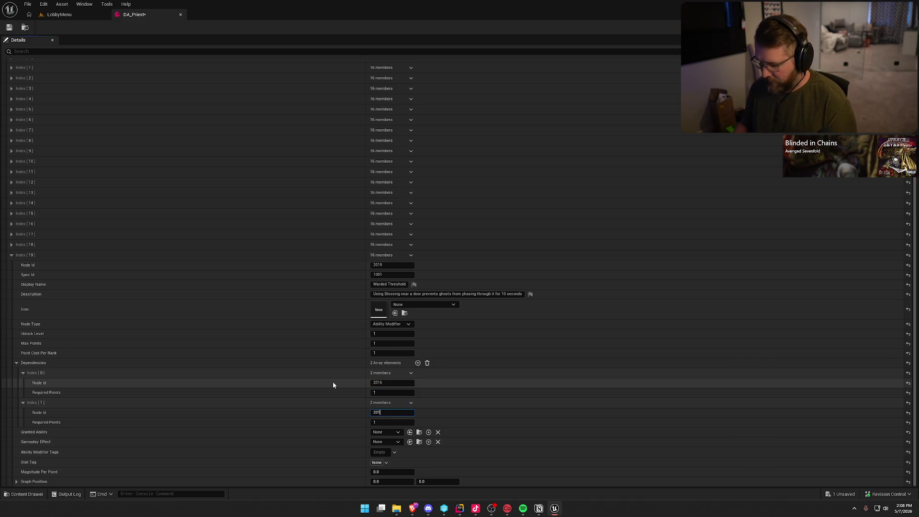
{"action": "left_click", "coordinate": [333, 403]}
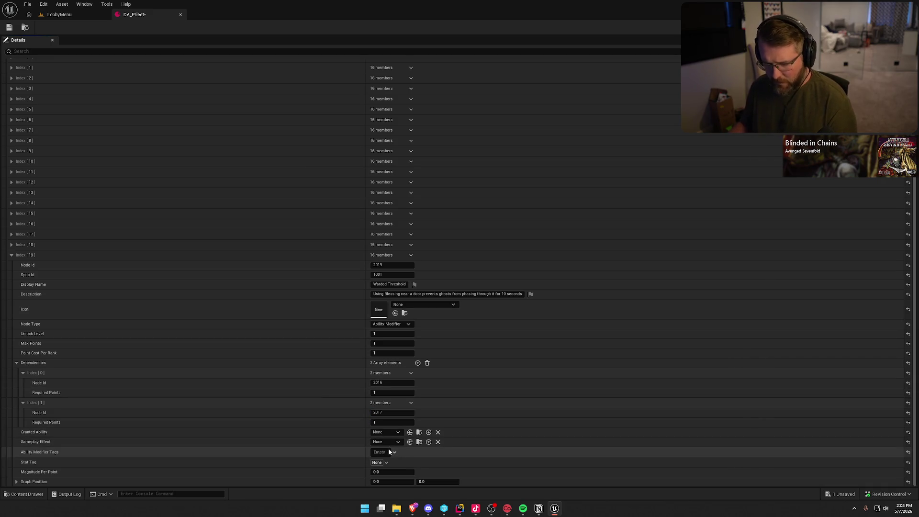
{"action": "left_click", "coordinate": [386, 477]}
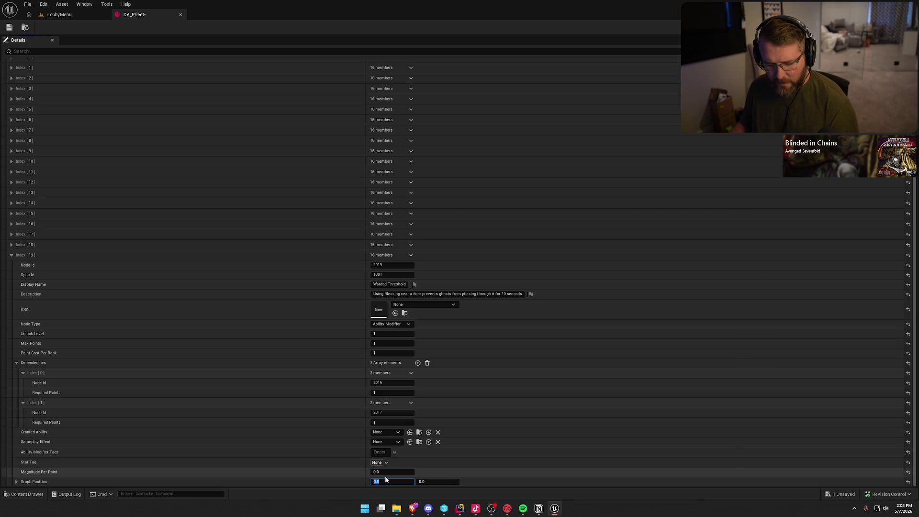
{"action": "type", "text": "2"}
Place Warded Threshold at graph position 2.0, 2.0 and collapse Index [19].
{"action": "key", "text": "Tab"}
{"action": "type", "text": "2"}
{"action": "key", "text": "Return"}
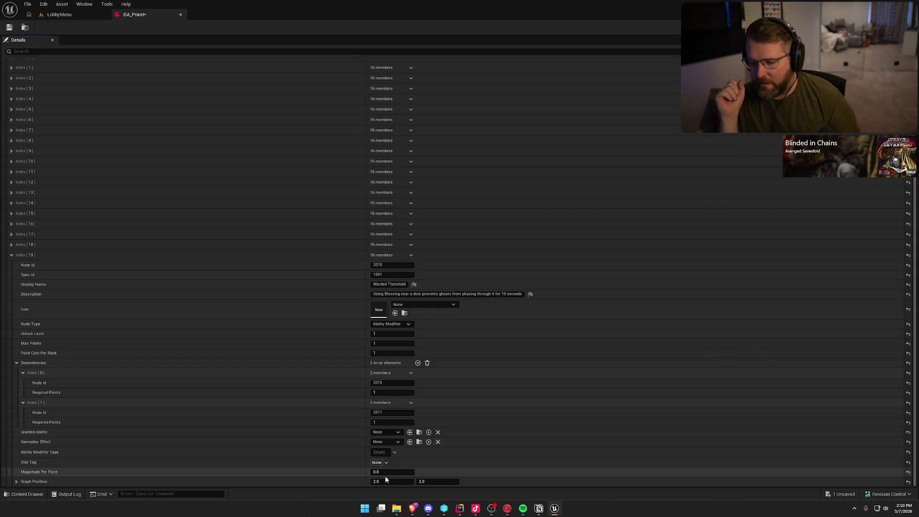
{"action": "left_click", "coordinate": [11, 255]}
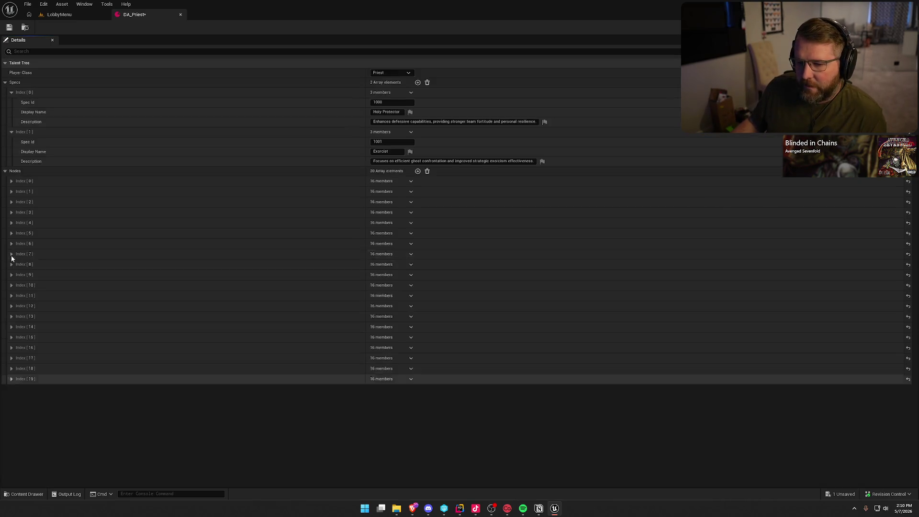
Append node Index [20] with Node Id 2020 and Spec Id 1001.
{"action": "left_click", "coordinate": [418, 171]}
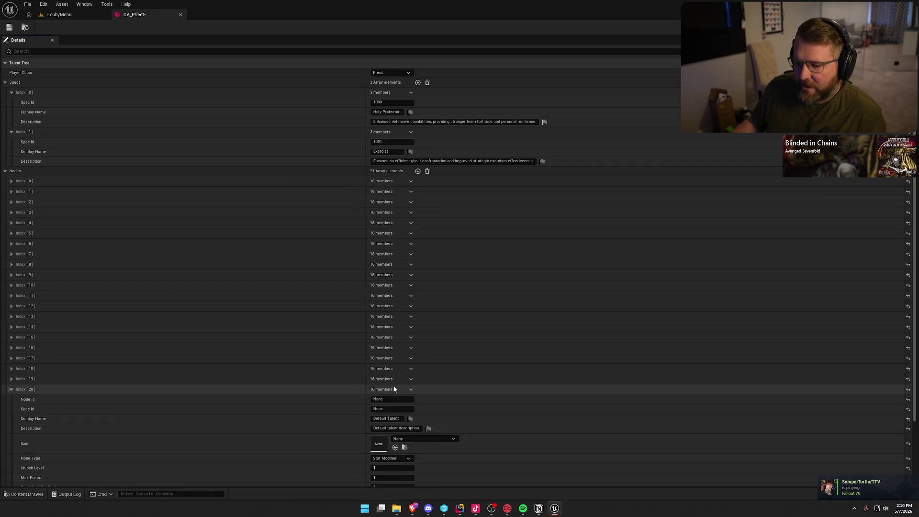
{"action": "scroll", "coordinate": [296, 381], "scroll_direction": "down", "scroll_amount": 3}
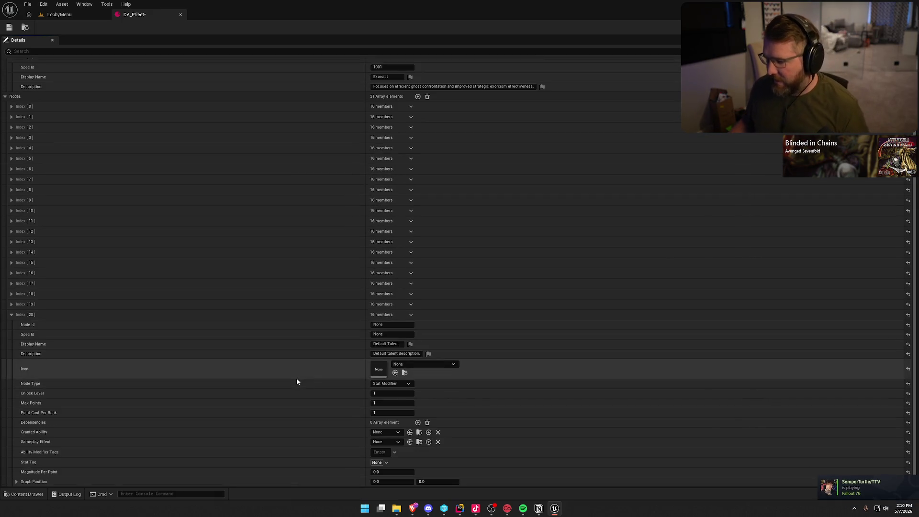
{"action": "left_click", "coordinate": [383, 325]}
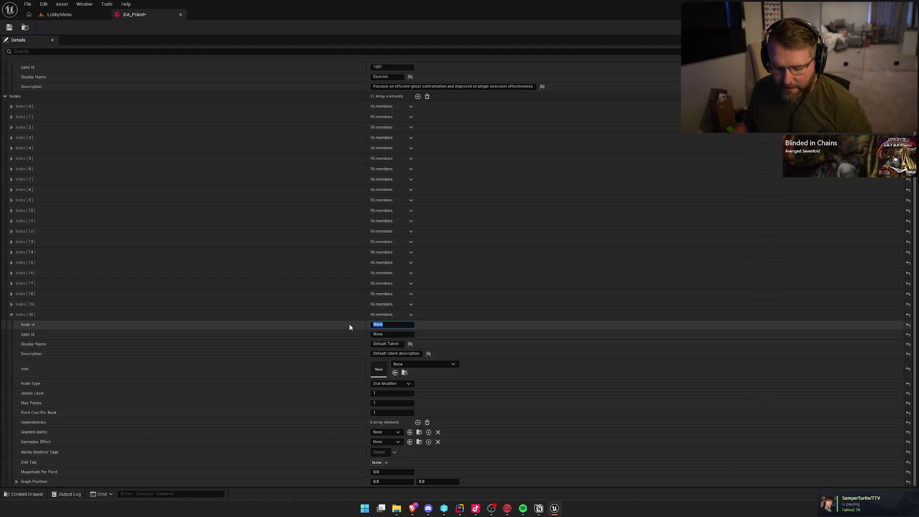
{"action": "type", "text": "2020"}
{"action": "key", "text": "Tab"}
{"action": "type", "text": "100"}
{"action": "key", "text": "Tab"}
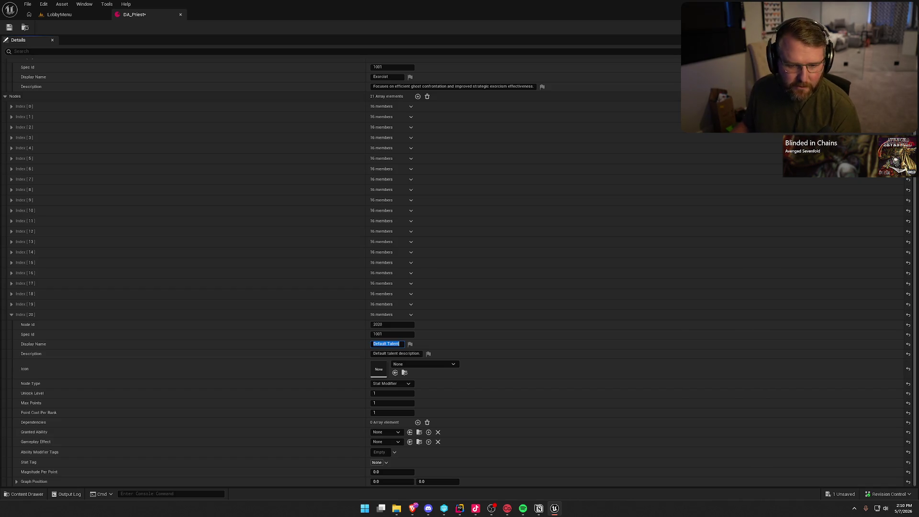
Paste the name Sacred Presence and its description from the Notion notes.
{"action": "key", "text": "alt+Tab"}
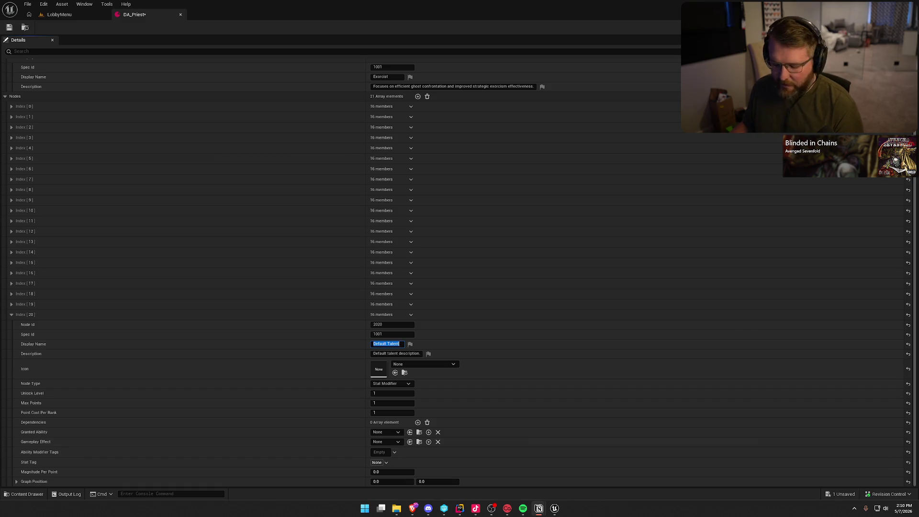
{"action": "key", "text": "alt+Tab"}
{"action": "type", "text": "Sacred Presence"}
{"action": "key", "text": "alt+Tab"}
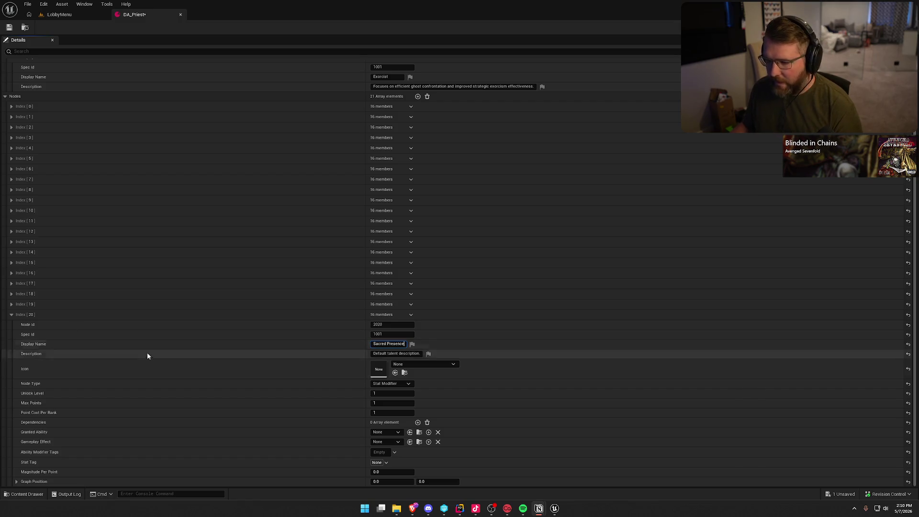
{"action": "left_click", "coordinate": [387, 354]}
{"action": "key", "text": "ctrl+a"}
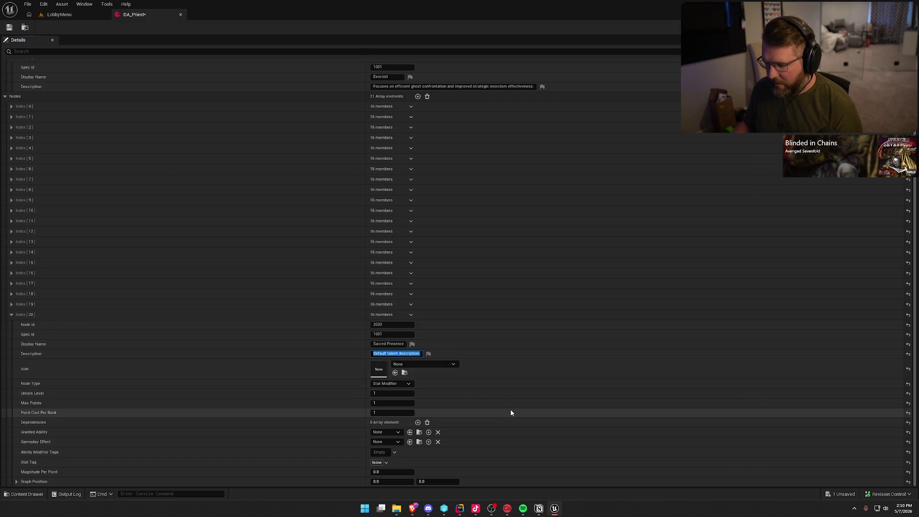
{"action": "type", "text": "Ghosts are 1% less likely to target the Priest per point"}
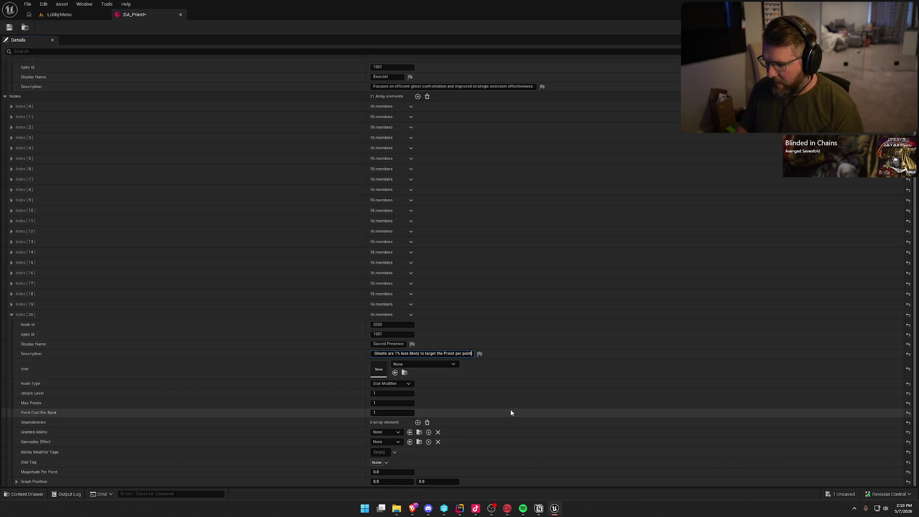
{"action": "key", "text": "ctrl+a"}
{"action": "left_click", "coordinate": [354, 372]}
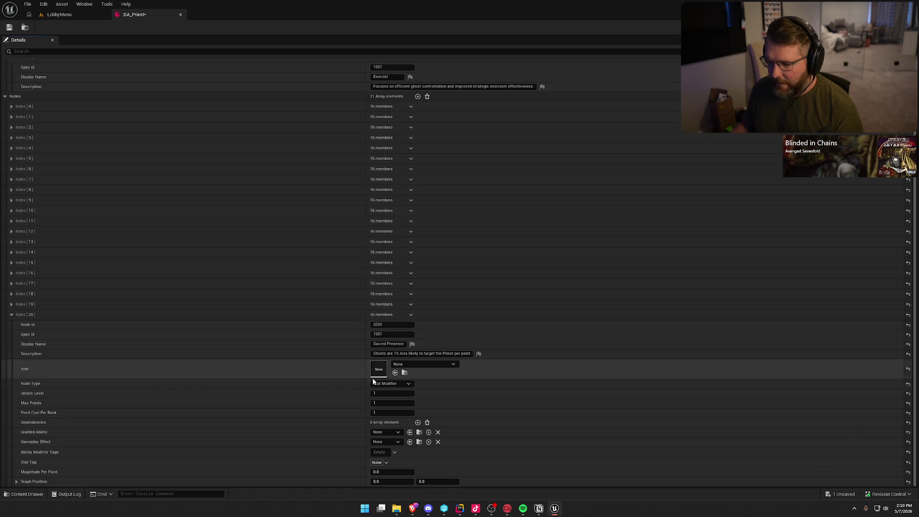
Set Max Points to -1 and add a dependency on node 2017.
{"action": "left_click", "coordinate": [383, 403]}
{"action": "left_click", "coordinate": [358, 424]}
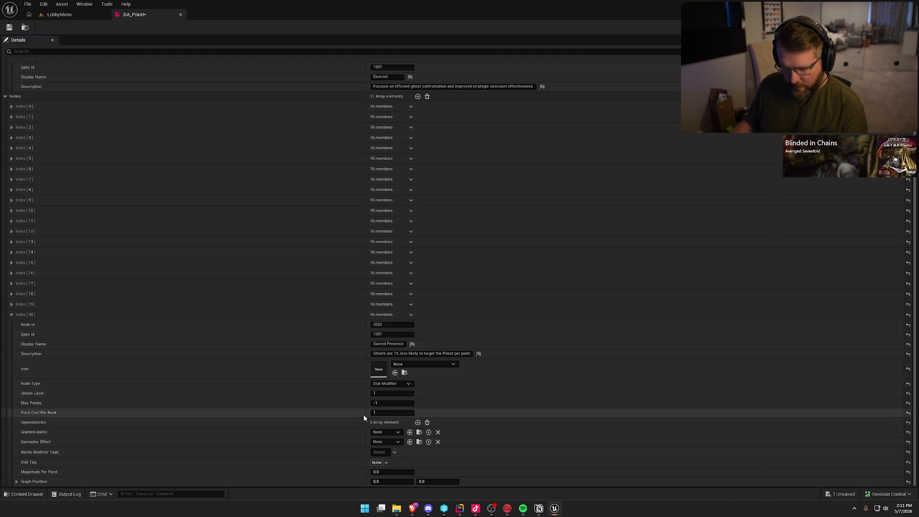
{"action": "left_click", "coordinate": [418, 423]}
{"action": "left_click", "coordinate": [388, 442]}
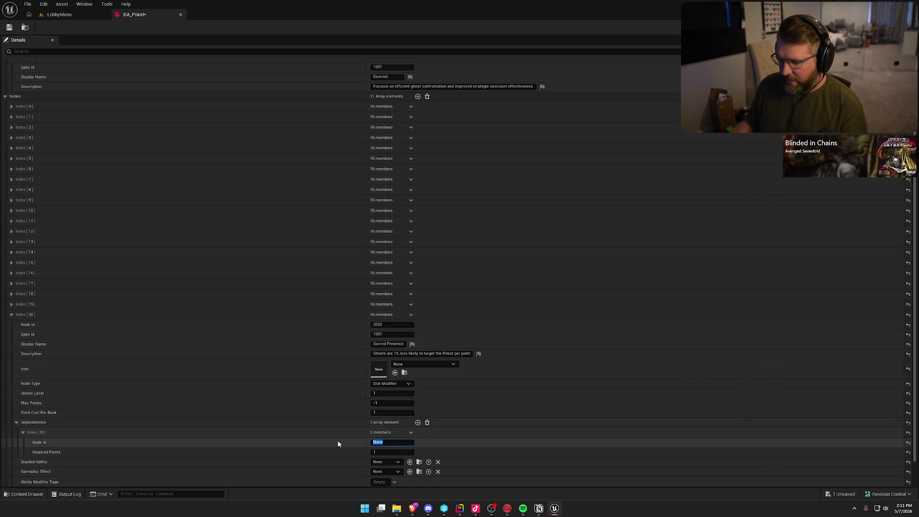
{"action": "type", "text": "2017"}
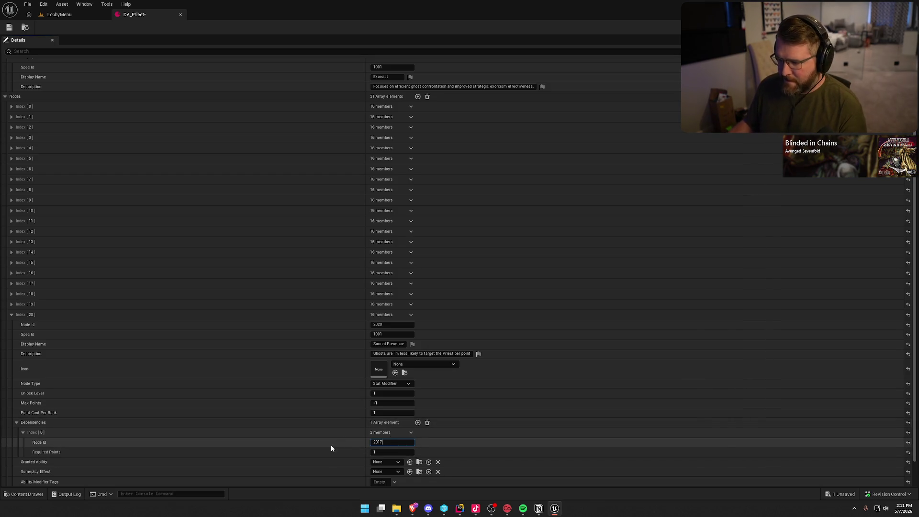
{"action": "key", "text": "Return"}
Position Sacred Presence at 3.0, 2.0, save DA_Priest, and collapse Index [20].
{"action": "scroll", "coordinate": [332, 444], "scroll_direction": "down", "scroll_amount": 1}
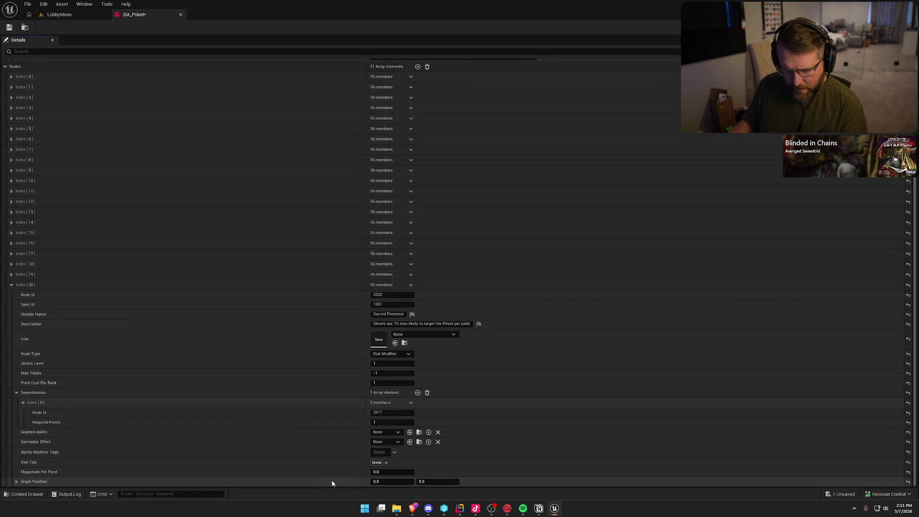
{"action": "left_click", "coordinate": [402, 481]}
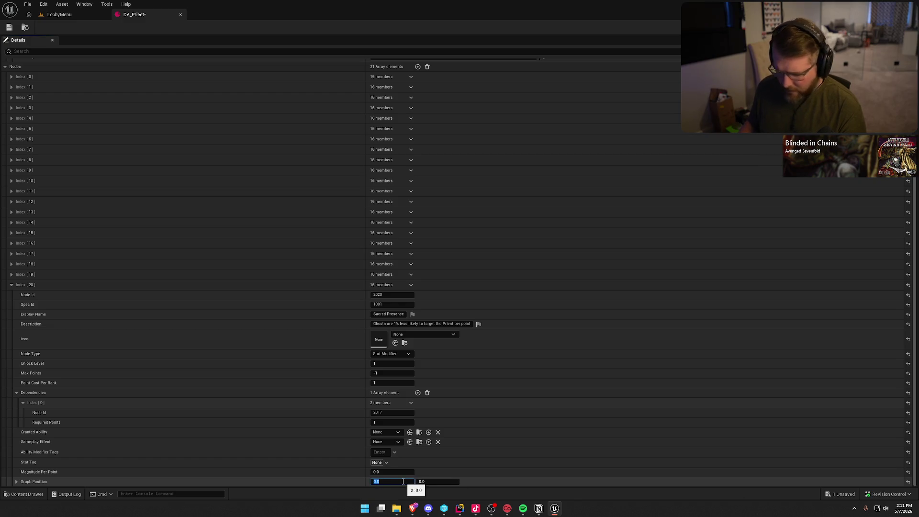
{"action": "type", "text": "3"}
{"action": "key", "text": "Tab"}
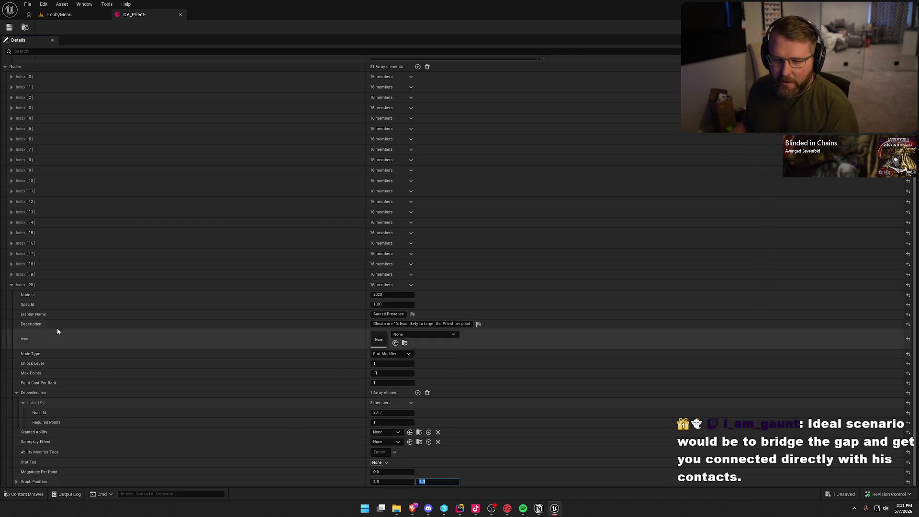
{"action": "key", "text": "ctrl+s"}
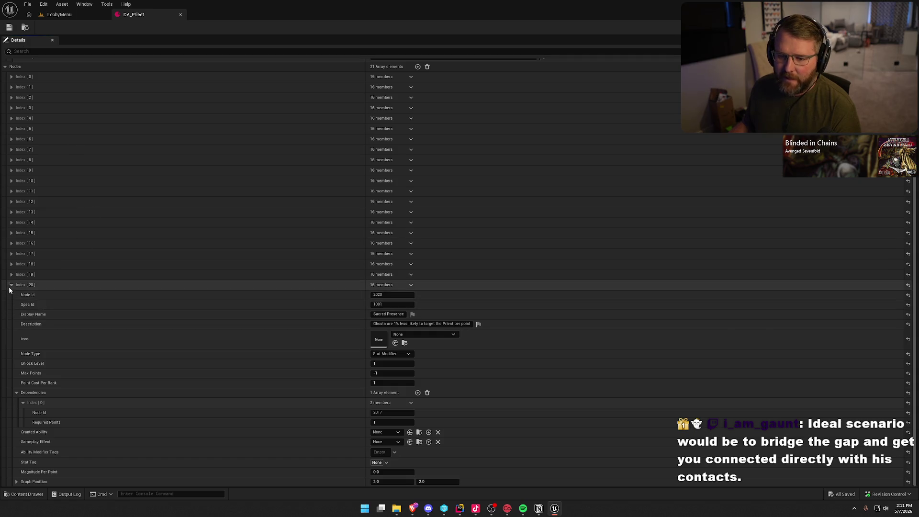
{"action": "left_click", "coordinate": [10, 285]}
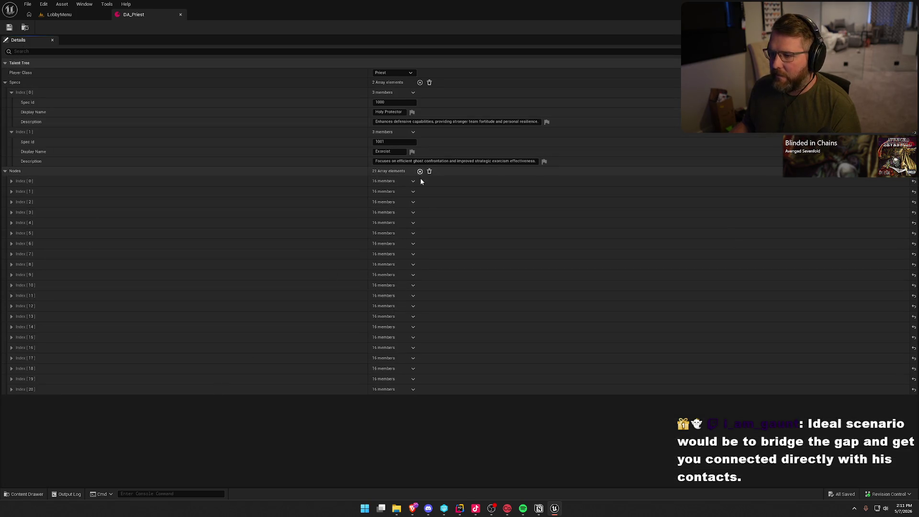
Append node Index [21] with Node Id 2021 and Spec Id 1001.
{"action": "left_click", "coordinate": [420, 171]}
{"action": "scroll", "coordinate": [244, 391], "scroll_direction": "down", "scroll_amount": 3}
{"action": "scroll", "coordinate": [244, 378], "scroll_direction": "down", "scroll_amount": 1}
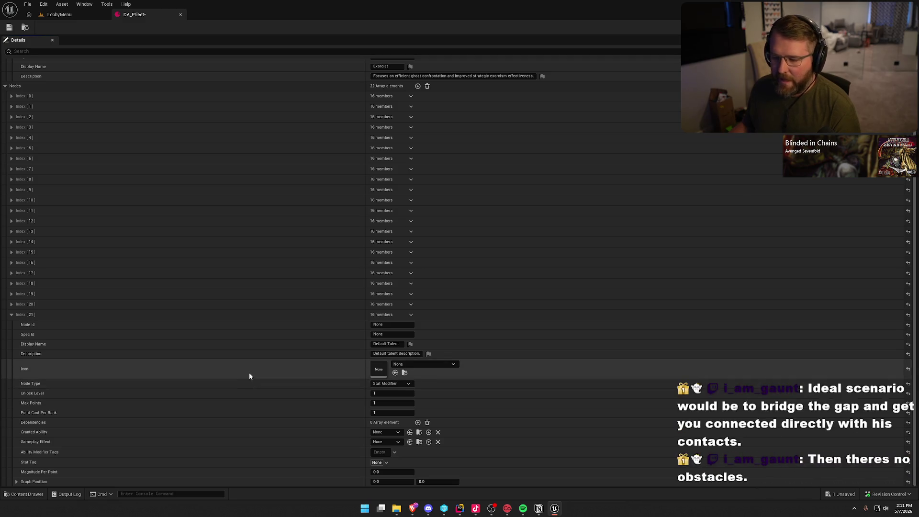
{"action": "left_click", "coordinate": [391, 324]}
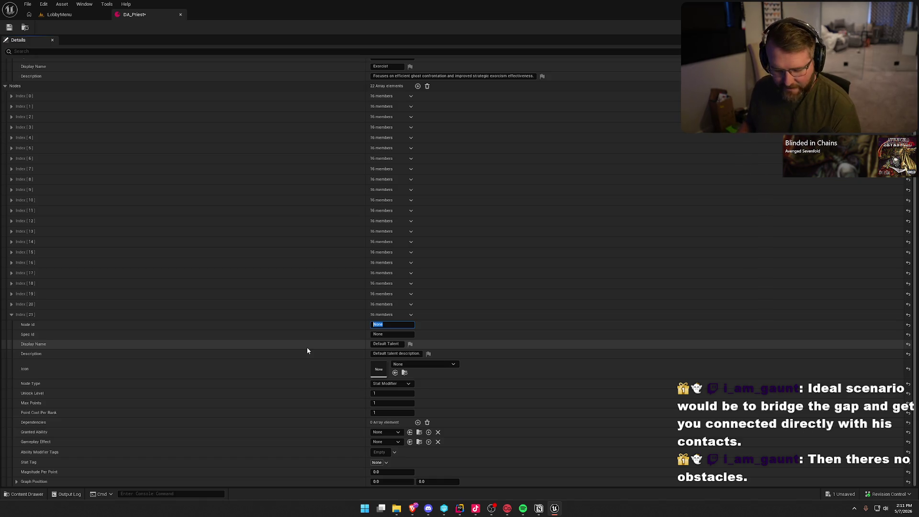
{"action": "type", "text": "2021"}
{"action": "key", "text": "Tab"}
{"action": "type", "text": "1001"}
{"action": "key", "text": "Tab"}
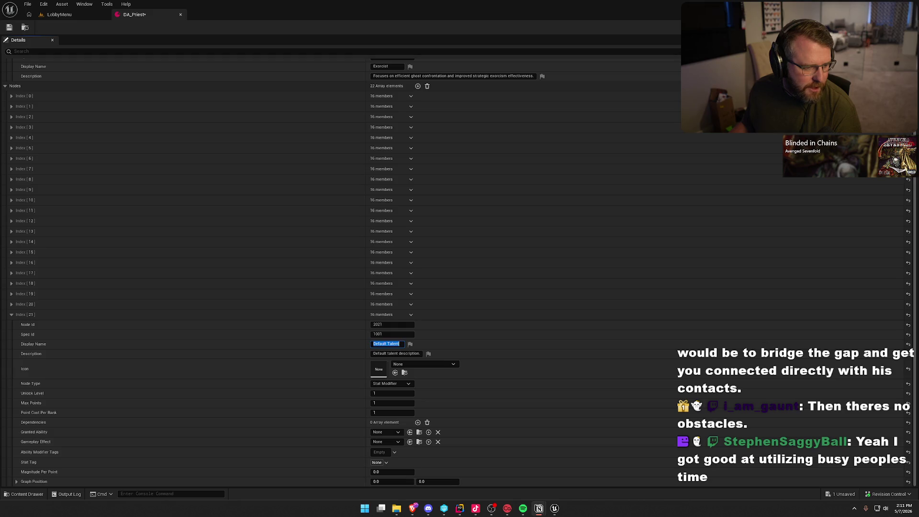
Name it Damnation's Edge and paste the exorcism energy-loss description.
{"action": "left_click", "coordinate": [397, 343]}
{"action": "key", "text": "ctrl+a"}
{"action": "type", "text": "Damnation's Edge"}
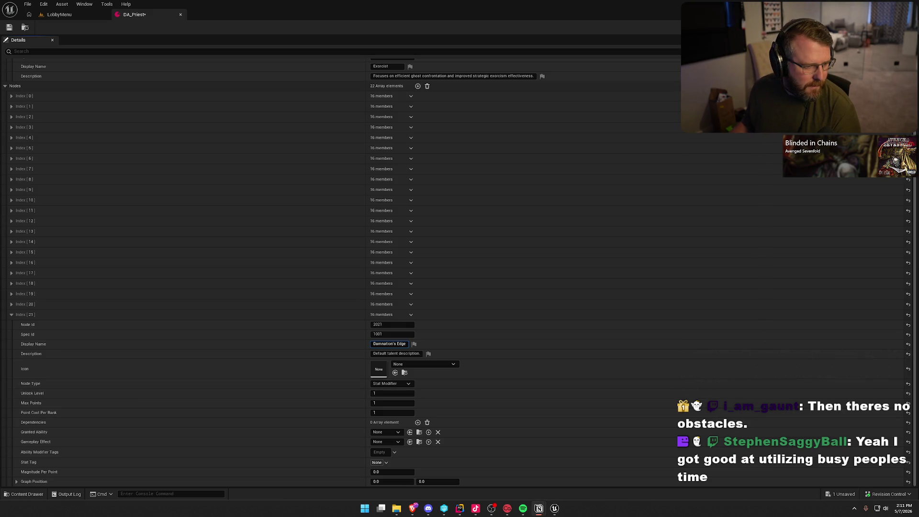
{"action": "left_click", "coordinate": [386, 354]}
{"action": "key", "text": "ctrl+a"}
{"action": "type", "text": "If the Priest performs an exorcism, the ghost loses 20% energy immediately."}
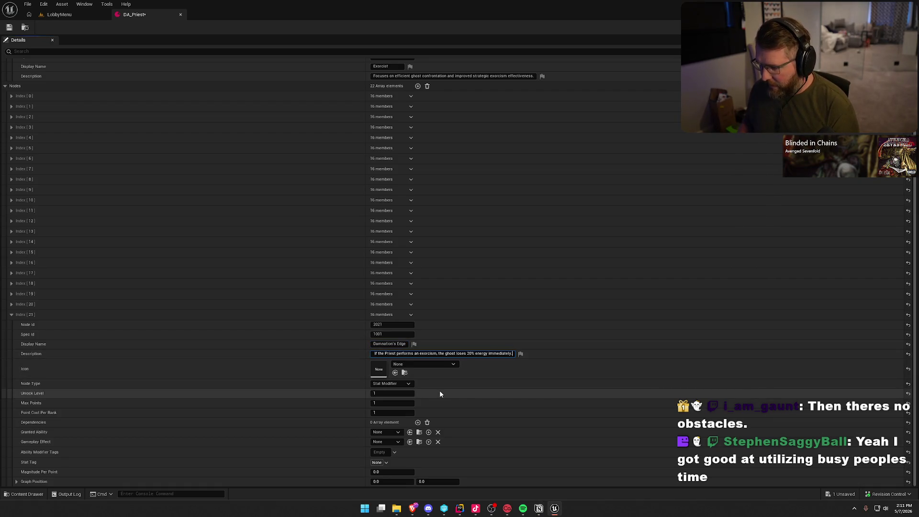
{"action": "key", "text": "ctrl+a"}
{"action": "left_click", "coordinate": [351, 365]}
Make Damnation's Edge an Ability Modifier unlocking at level 10.
{"action": "left_click", "coordinate": [390, 384]}
{"action": "left_click", "coordinate": [374, 394]}
{"action": "left_click", "coordinate": [374, 393]}
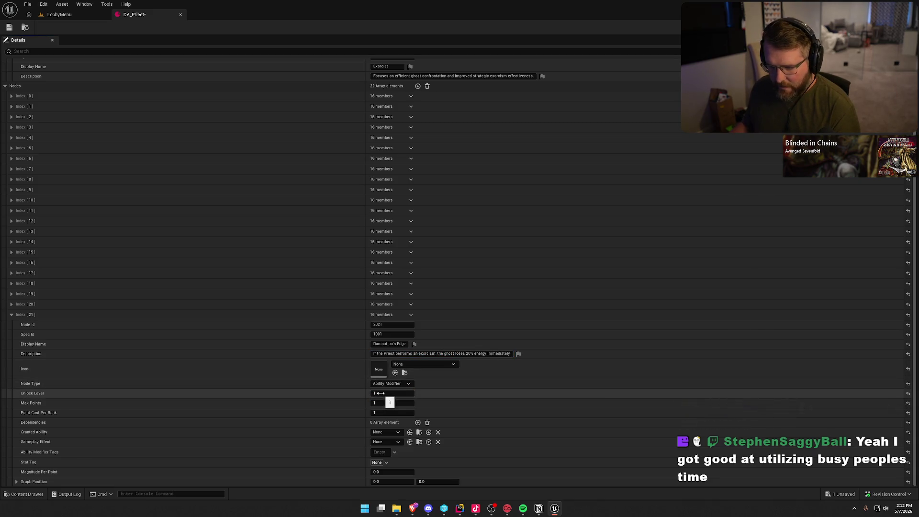
{"action": "type", "text": "10"}
{"action": "key", "text": "Tab"}
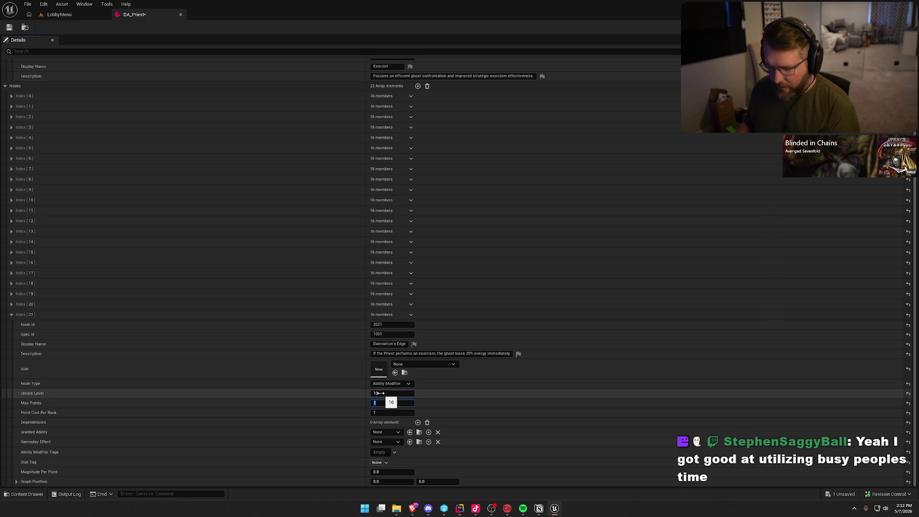
Add a dependency on node 2018.
{"action": "left_click", "coordinate": [418, 423]}
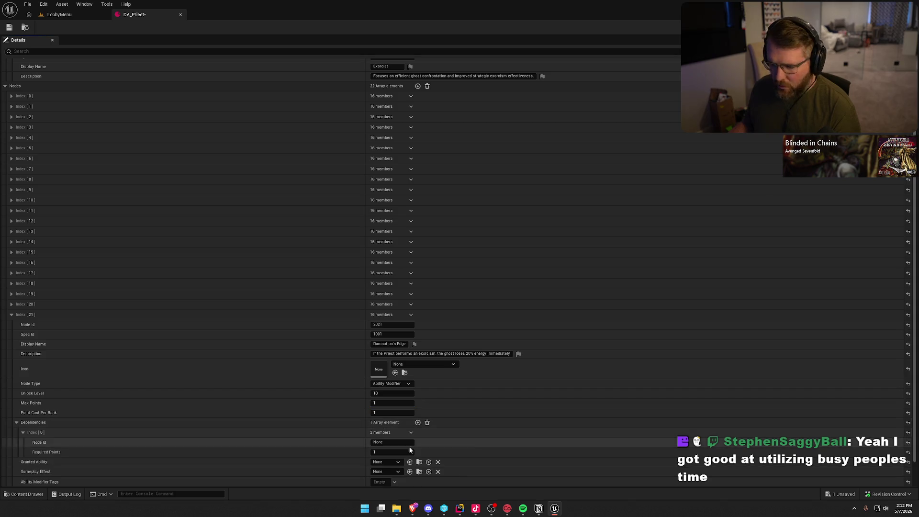
{"action": "left_click", "coordinate": [400, 443]}
{"action": "type", "text": "2018"}
{"action": "key", "text": "Return"}
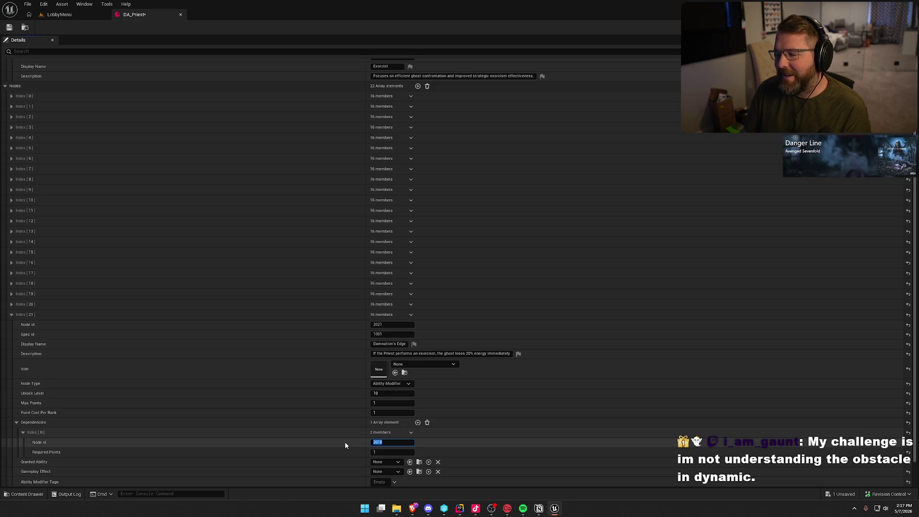
Place Damnation's Edge at graph position 1.0, 3.0 and save DA_Priest.
{"action": "key", "text": "Return"}
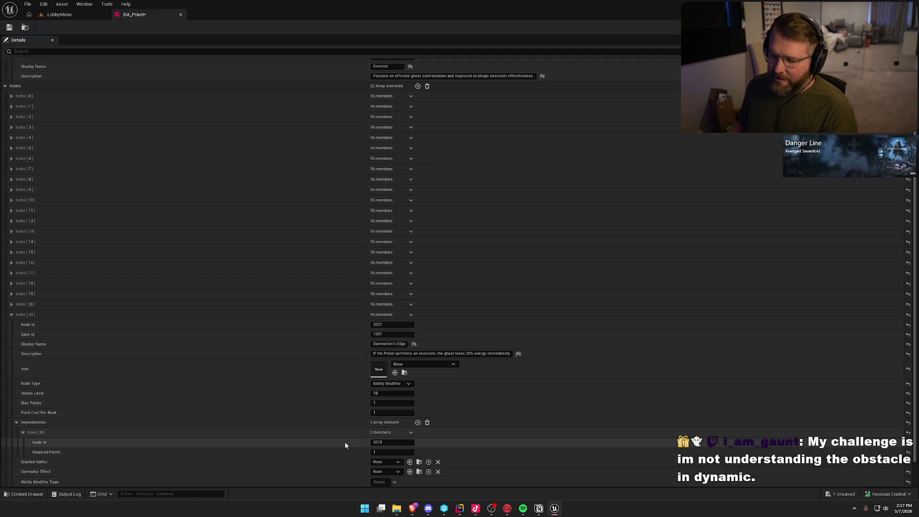
{"action": "scroll", "coordinate": [337, 441], "scroll_direction": "down", "scroll_amount": 2}
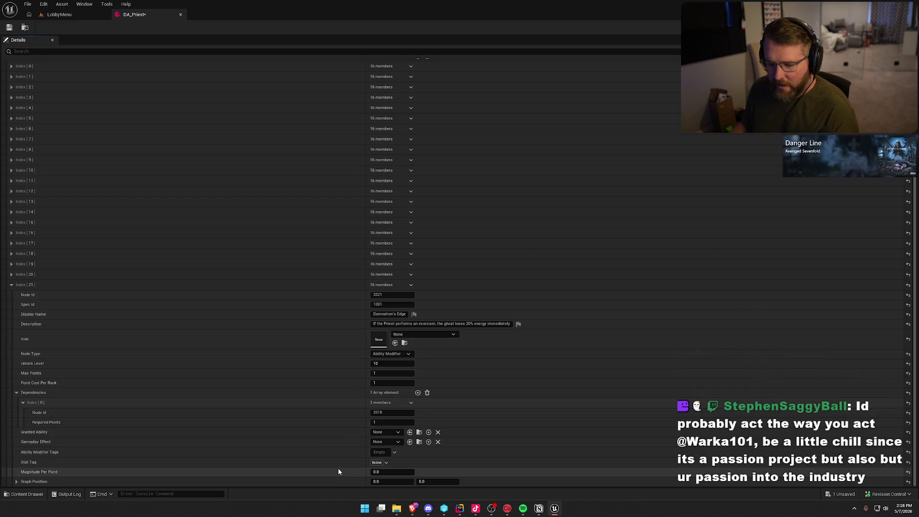
{"action": "left_click", "coordinate": [385, 481]}
{"action": "type", "text": "1"}
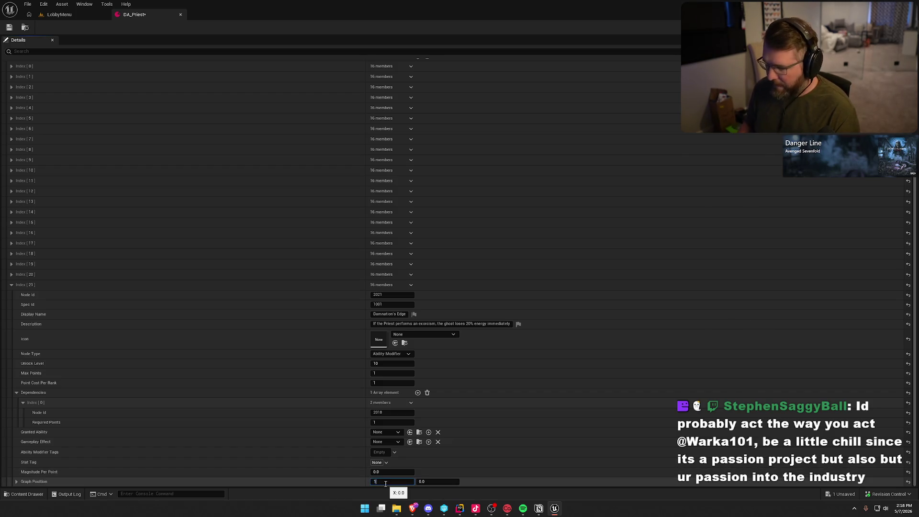
{"action": "key", "text": "Tab"}
{"action": "type", "text": "3"}
{"action": "key", "text": "Return"}
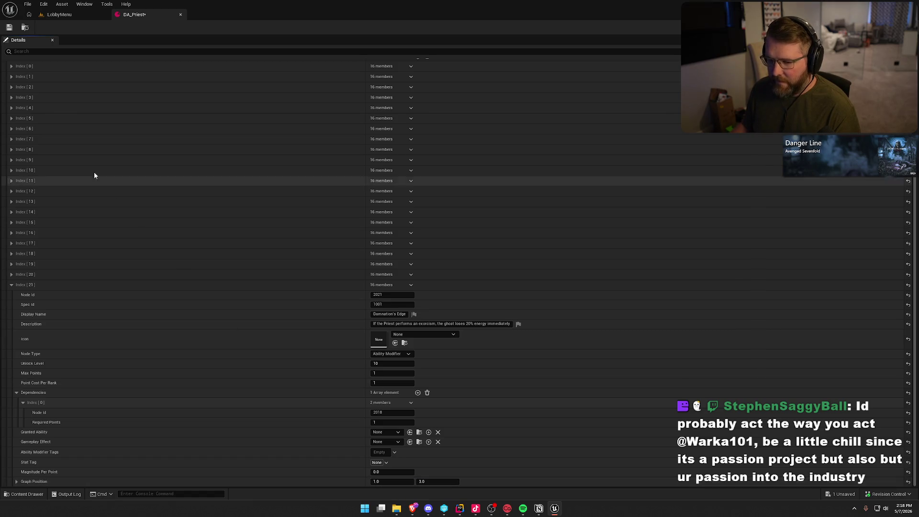
{"action": "key", "text": "ctrl+s"}
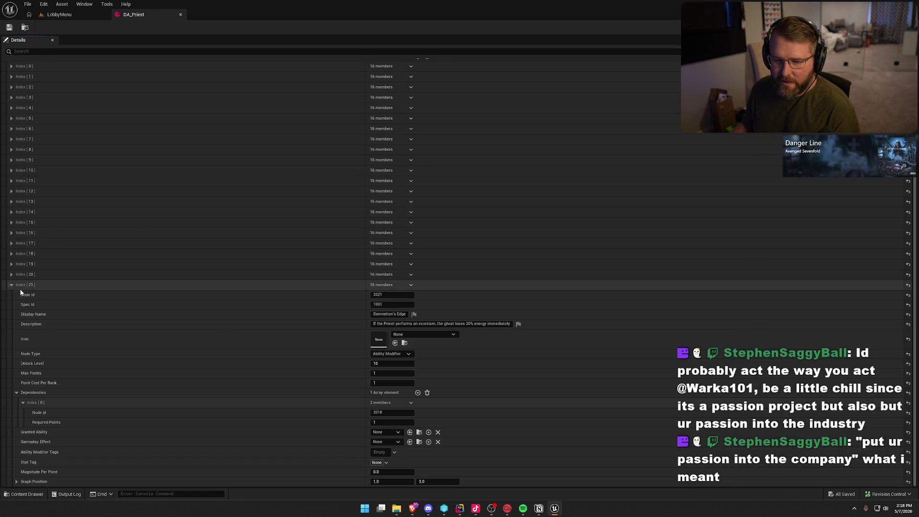
Collapse Index [21] and append Index [22] with Node Id 2022, Spec Id 1001.
{"action": "left_click", "coordinate": [14, 286]}
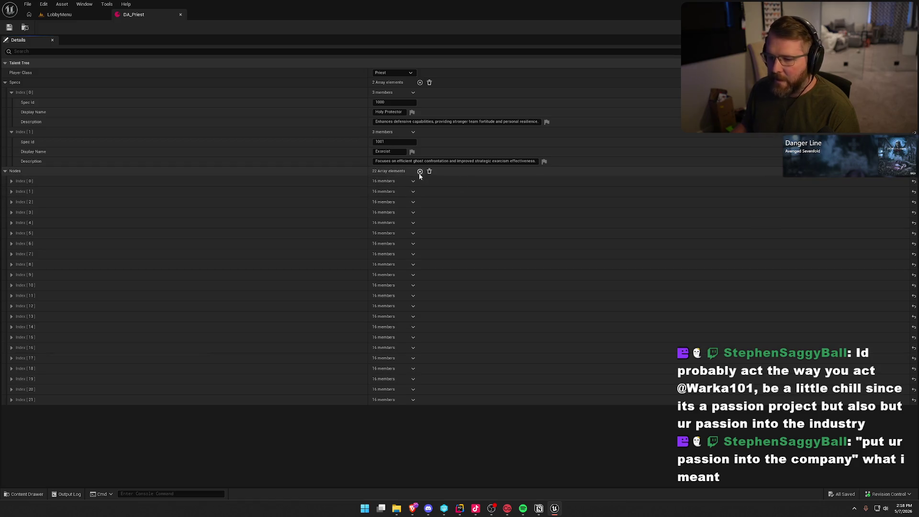
{"action": "left_click", "coordinate": [420, 171]}
{"action": "scroll", "coordinate": [52, 429], "scroll_direction": "down", "scroll_amount": 4}
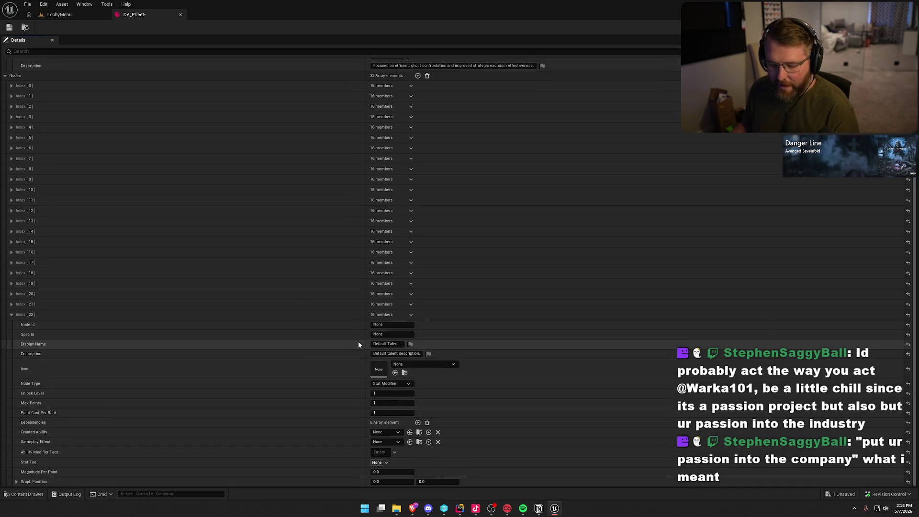
{"action": "left_click", "coordinate": [324, 328]}
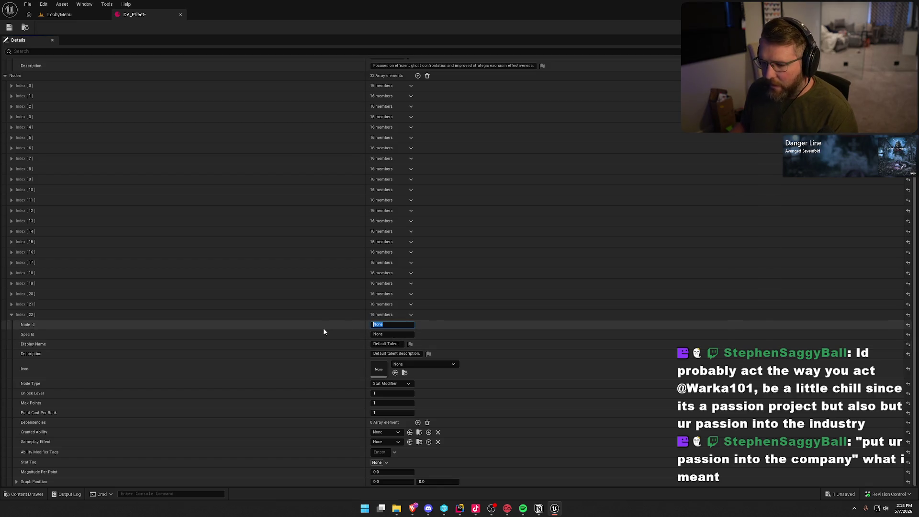
{"action": "type", "text": "2022"}
{"action": "key", "text": "Tab"}
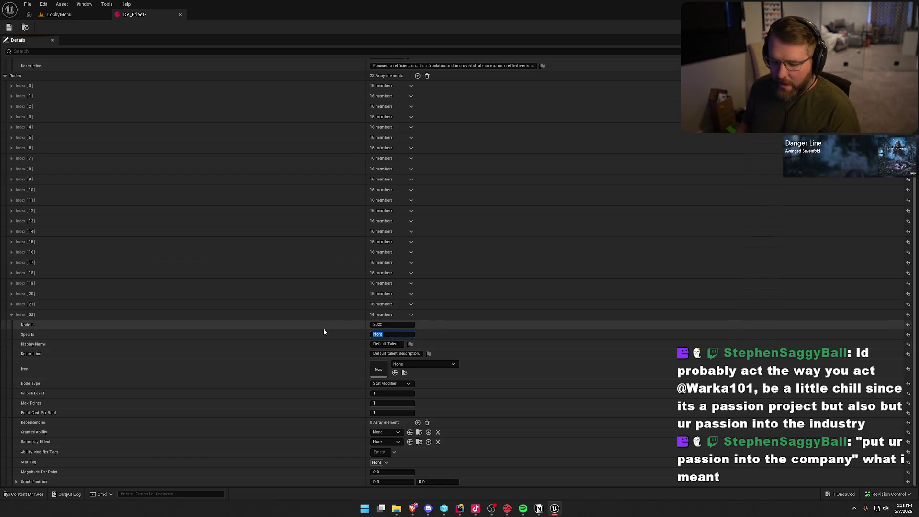
{"action": "type", "text": "1001"}
{"action": "key", "text": "Tab"}
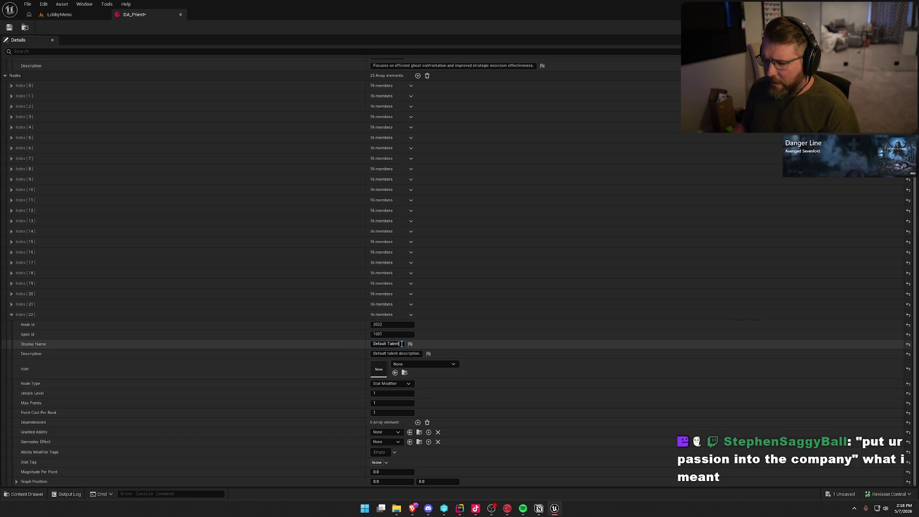
Name the node Exorcist's Insight and paste its description.
{"action": "type", "text": "Exorcist's Insight"}
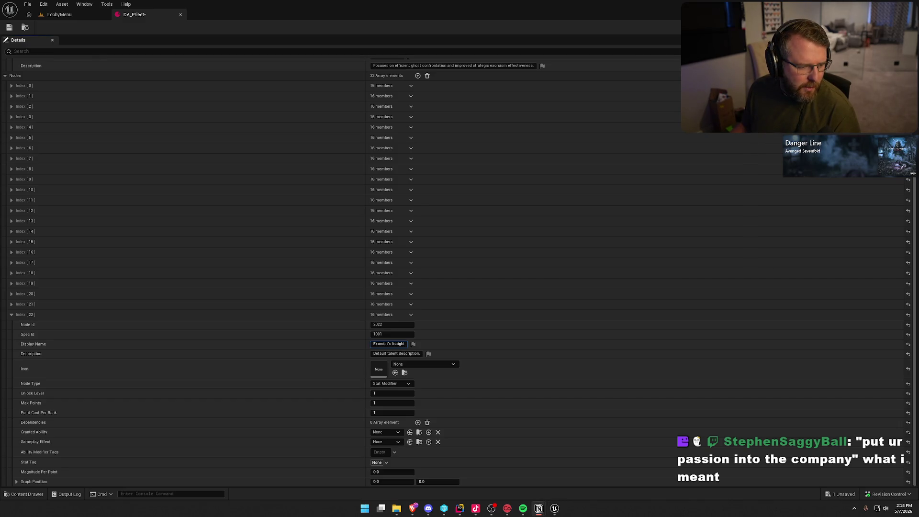
{"action": "key", "text": "Tab"}
{"action": "type", "text": "Using Blessing in the ghost's Point of Interest reveals evidence locations for 10 seconds"}
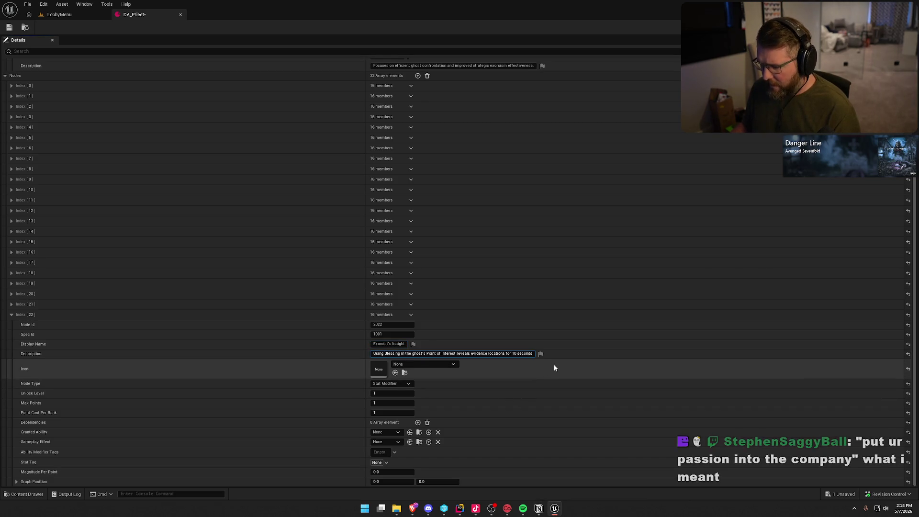
{"action": "key", "text": "Return"}
{"action": "left_click", "coordinate": [329, 365]}
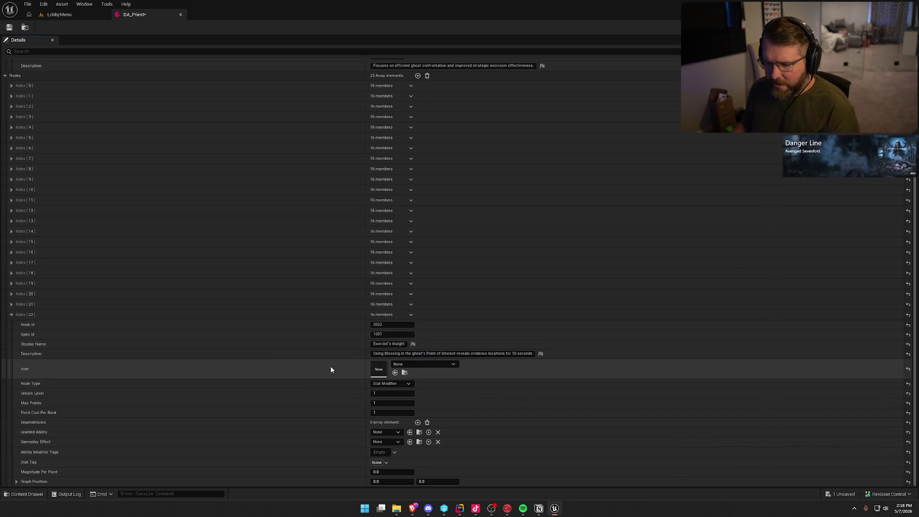
Make Exorcist's Insight an Ability Modifier unlocking at level 10.
{"action": "left_click", "coordinate": [391, 383]}
{"action": "left_click", "coordinate": [390, 393]}
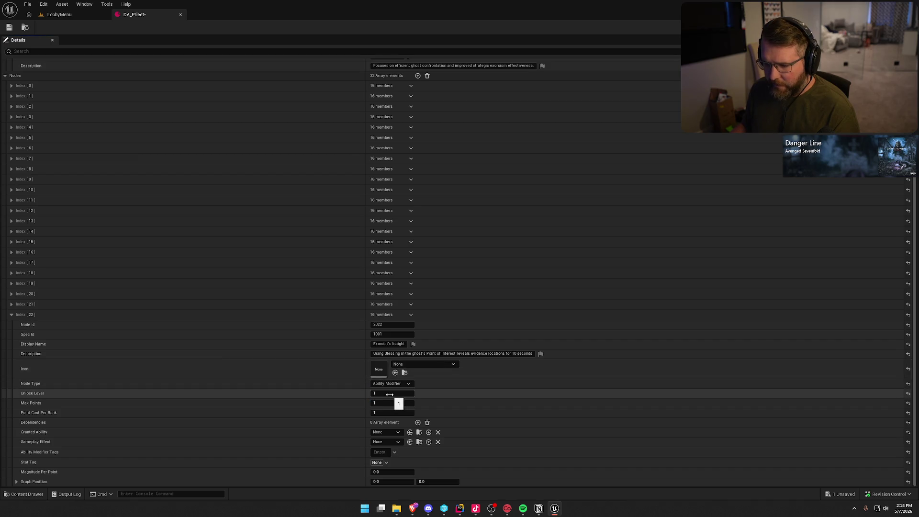
{"action": "left_click", "coordinate": [390, 394]}
{"action": "type", "text": "10"}
{"action": "key", "text": "Tab"}
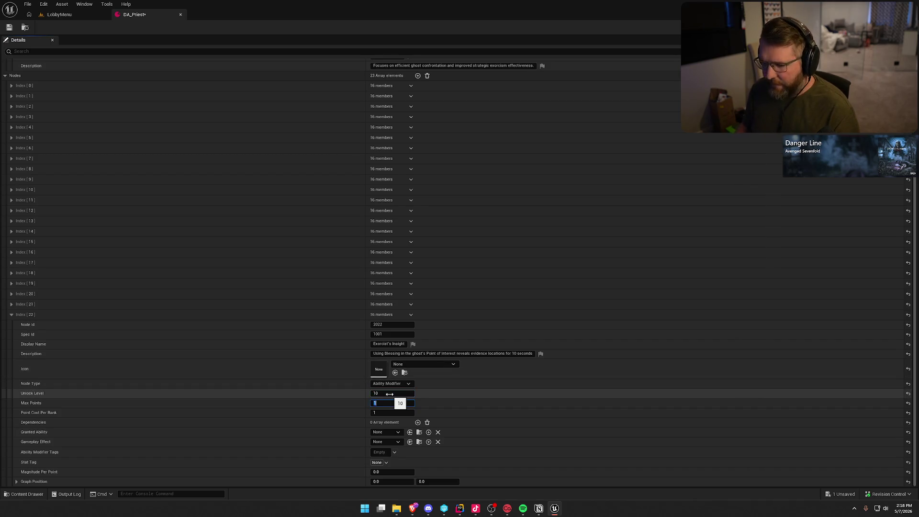
Add a dependency on node 2020, set graph X to 3.0, collapse, and append another node.
{"action": "left_click", "coordinate": [418, 422]}
{"action": "left_click", "coordinate": [381, 442]}
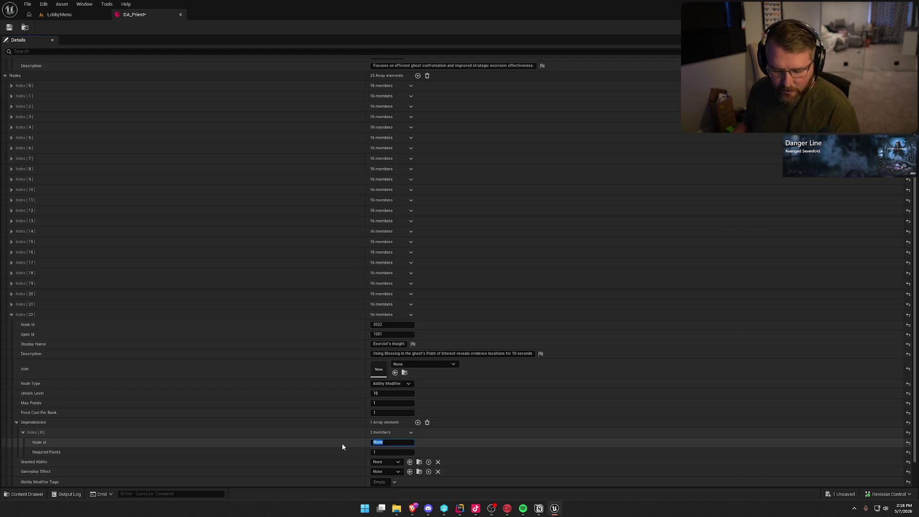
{"action": "type", "text": "2020"}
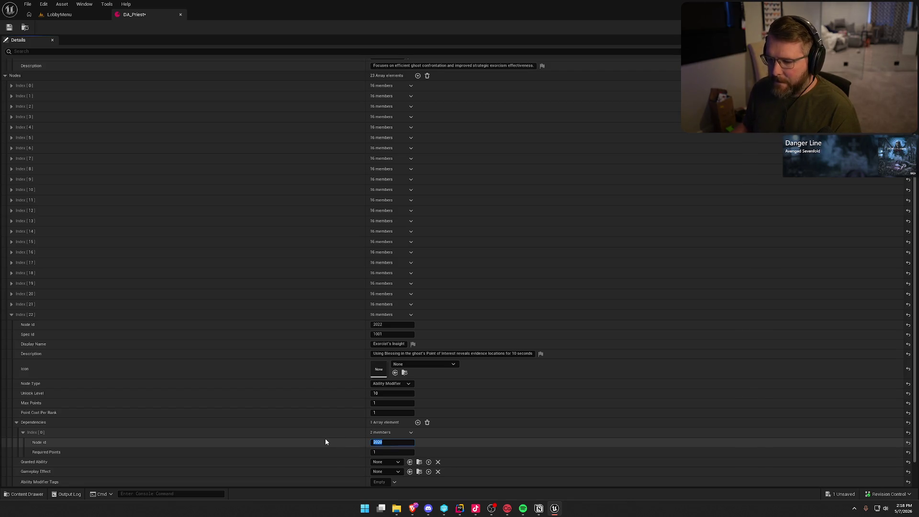
{"action": "key", "text": "Return"}
{"action": "scroll", "coordinate": [326, 438], "scroll_direction": "down", "scroll_amount": 2}
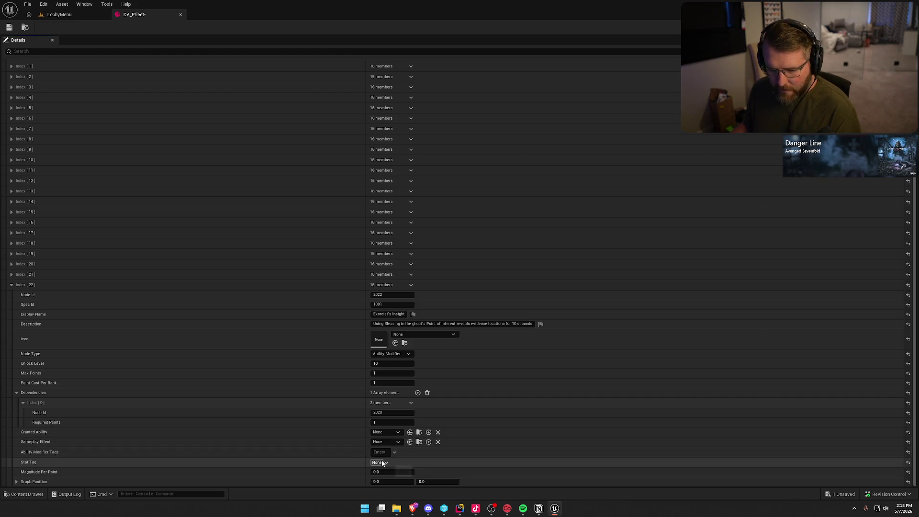
{"action": "left_click", "coordinate": [387, 483]}
{"action": "type", "text": "3"}
{"action": "key", "text": "Tab"}
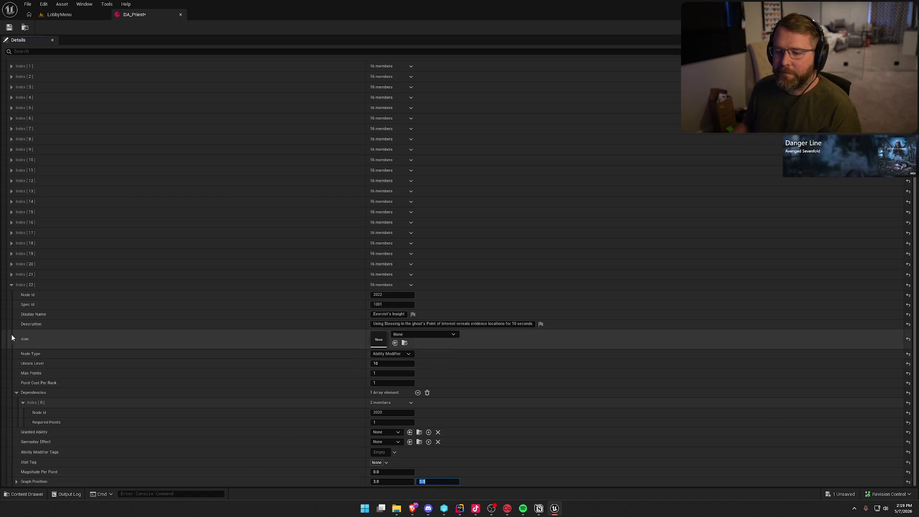
{"action": "left_click", "coordinate": [11, 285]}
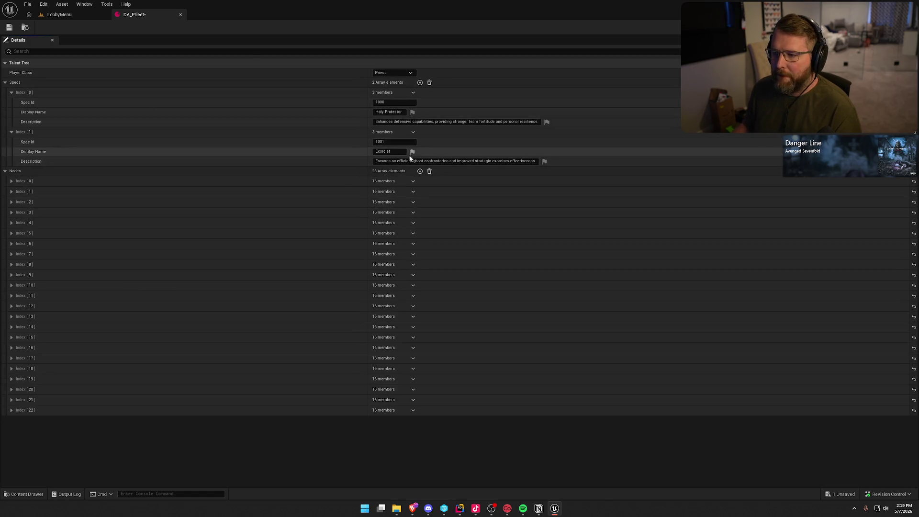
{"action": "left_click", "coordinate": [420, 171]}
Save DA_Priest and give the new Index [23] Node Id 2023 and Spec Id 1001.
{"action": "left_click", "coordinate": [13, 30]}
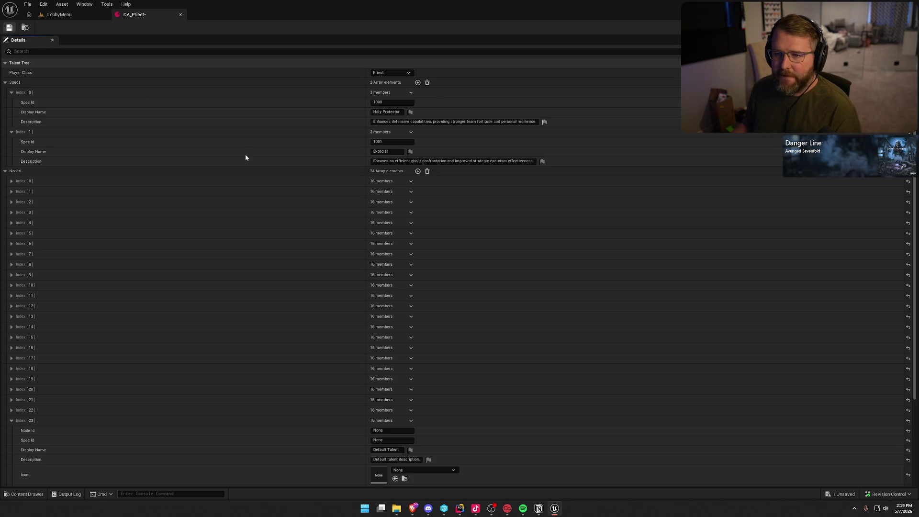
{"action": "scroll", "coordinate": [284, 286], "scroll_direction": "down", "scroll_amount": 5}
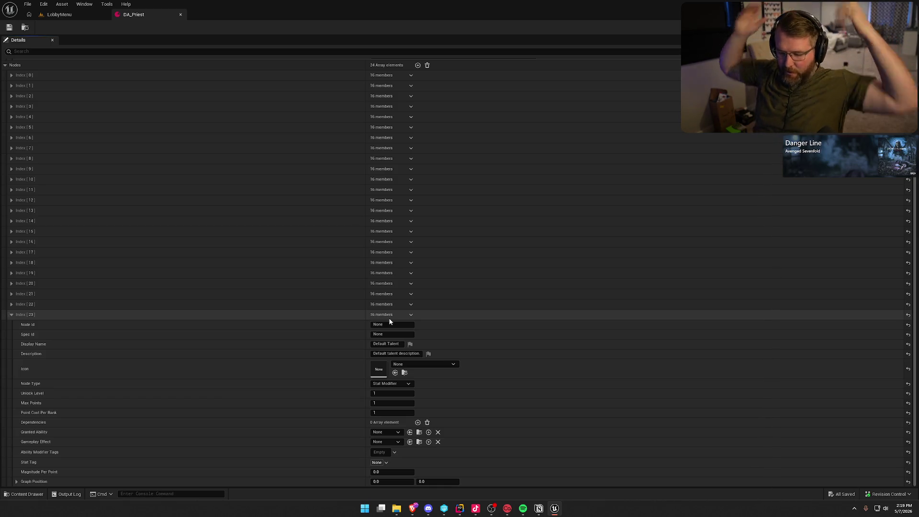
{"action": "left_click", "coordinate": [389, 325]}
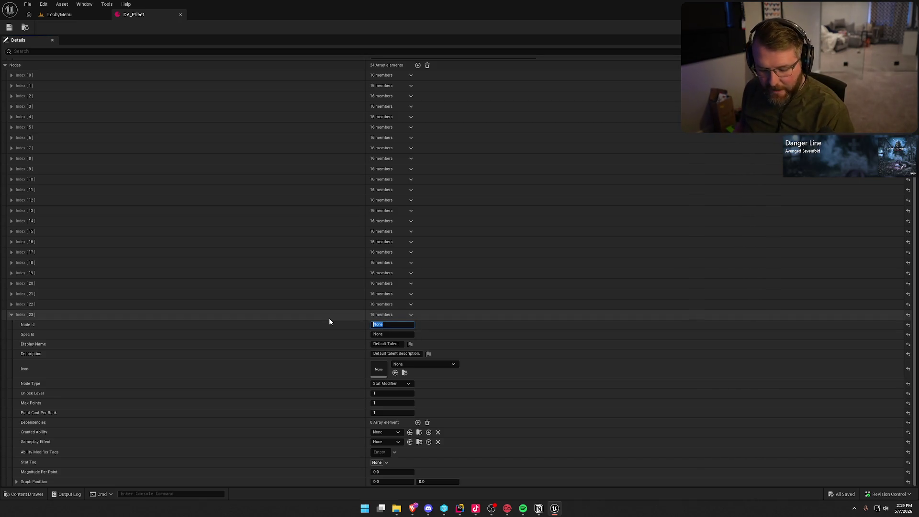
{"action": "type", "text": "20"}
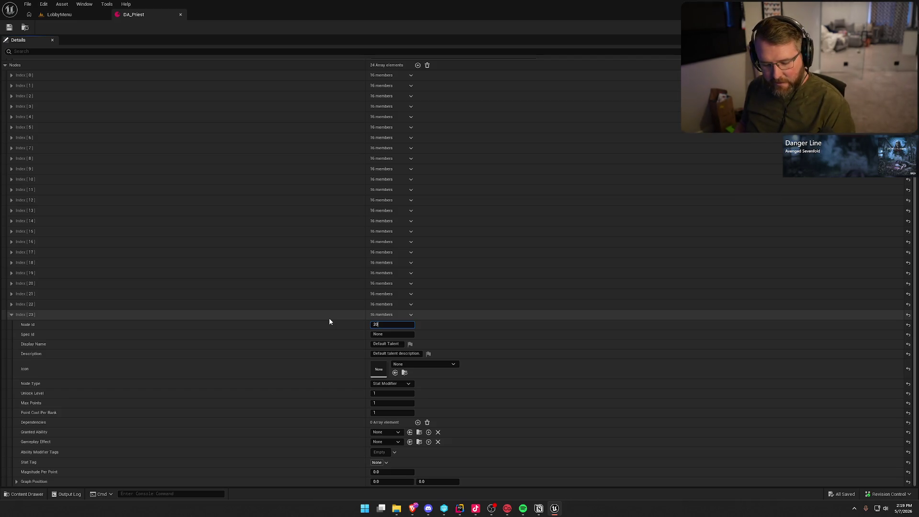
{"action": "type", "text": "23"}
{"action": "key", "text": "Tab"}
{"action": "type", "text": "1001"}
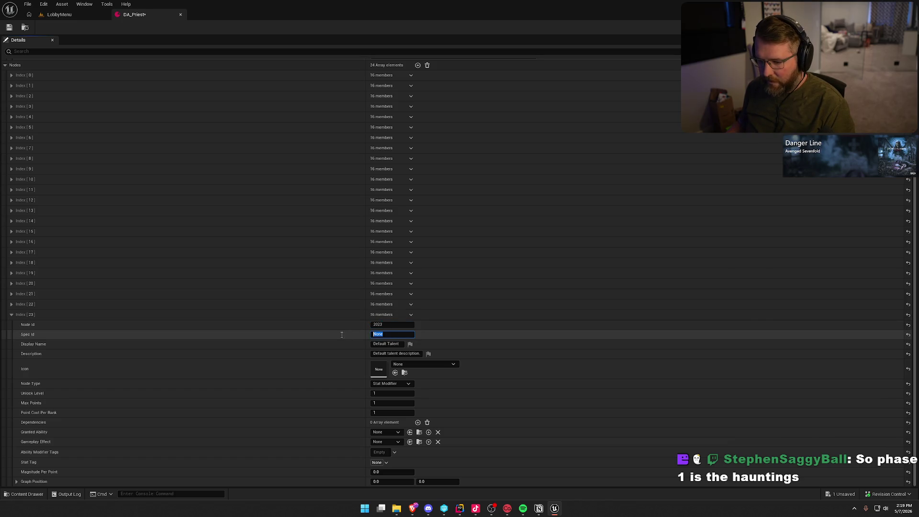
{"action": "key", "text": "Return"}
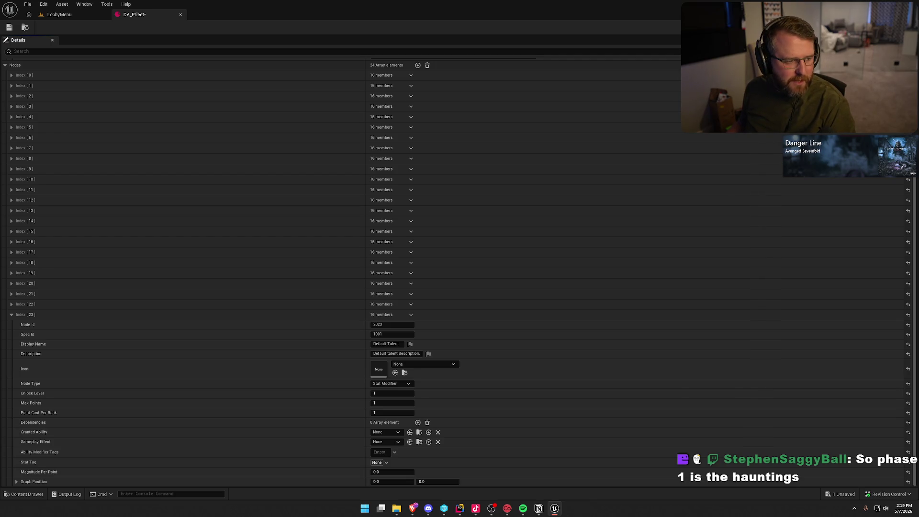
{"action": "key", "text": "alt+Tab"}
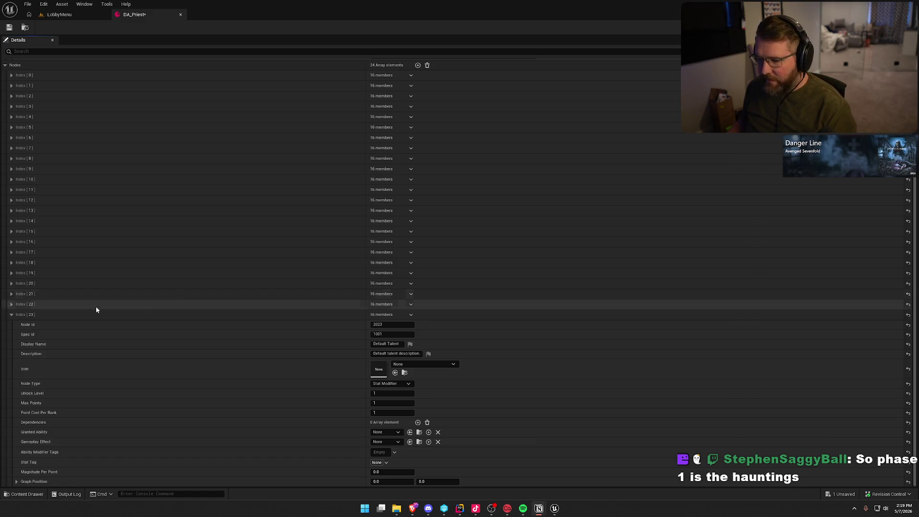
Name Index [23] Divine Fury and paste its description.
{"action": "left_click", "coordinate": [401, 344]}
{"action": "type", "text": "Divine Fury"}
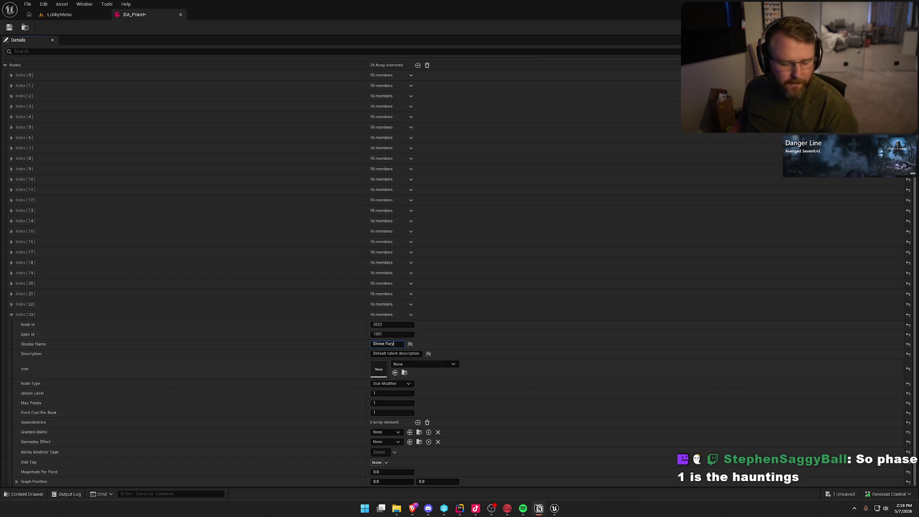
{"action": "key", "text": "Tab"}
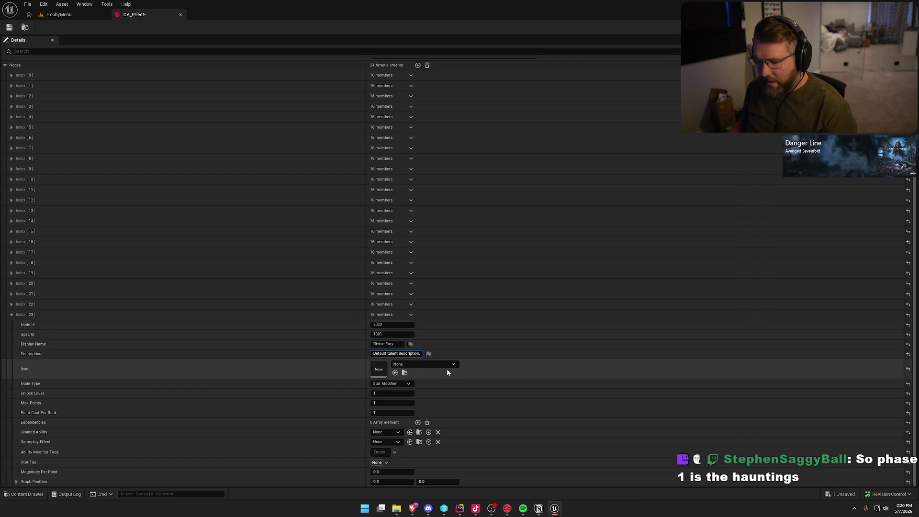
{"action": "key", "text": "ctrl+a"}
{"action": "key", "text": "ctrl+v"}
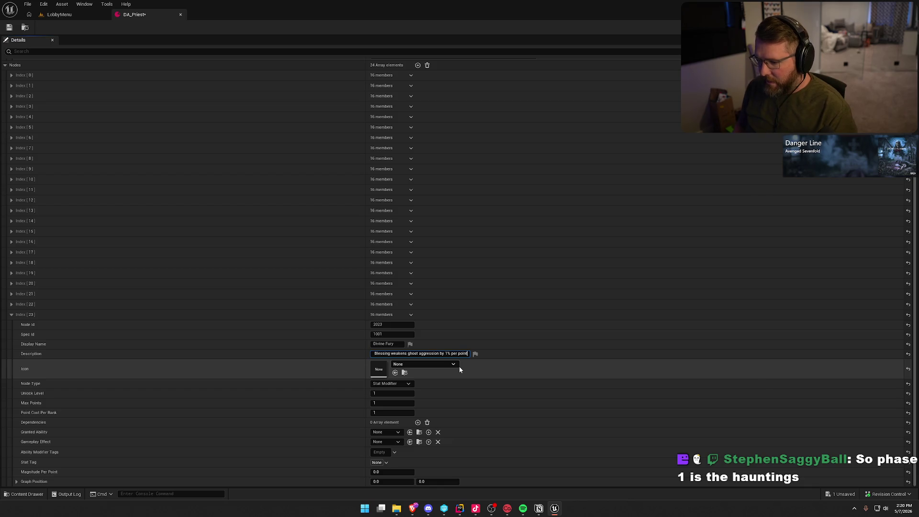
{"action": "key", "text": "ctrl+a"}
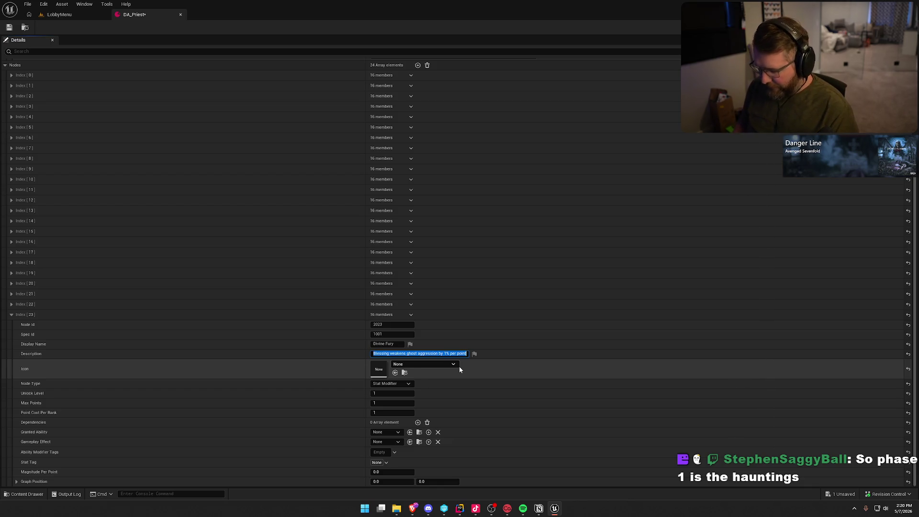
Set Divine Fury's unlock level to 20 and Max Points to -1.
{"action": "left_click", "coordinate": [382, 393]}
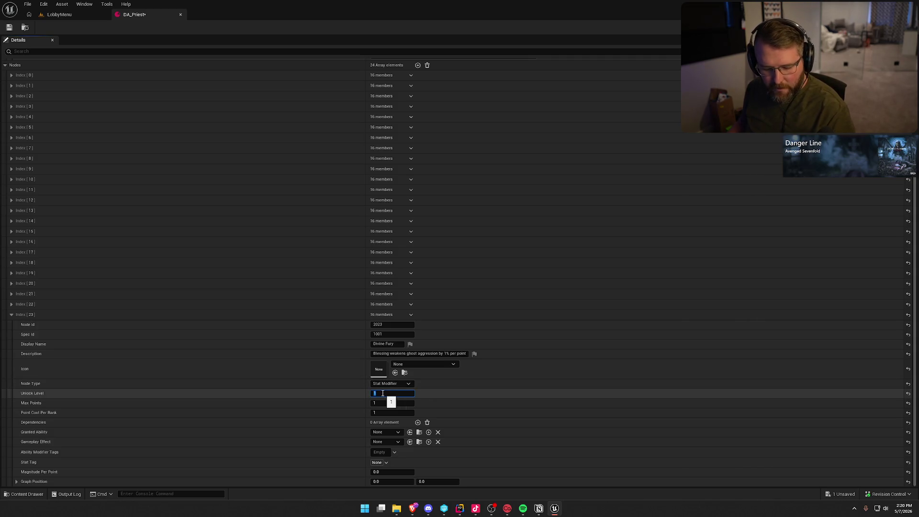
{"action": "type", "text": "20"}
{"action": "left_click", "coordinate": [380, 403]}
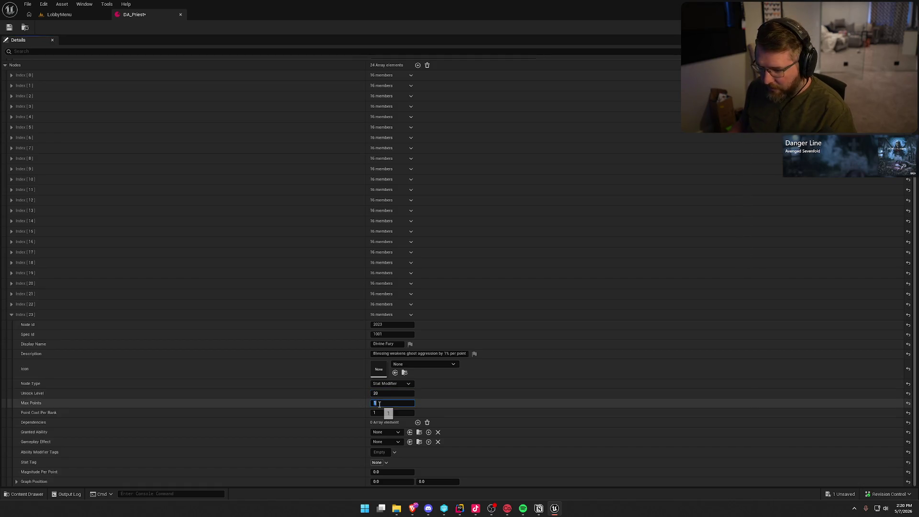
{"action": "type", "text": "-1"}
{"action": "key", "text": "Return"}
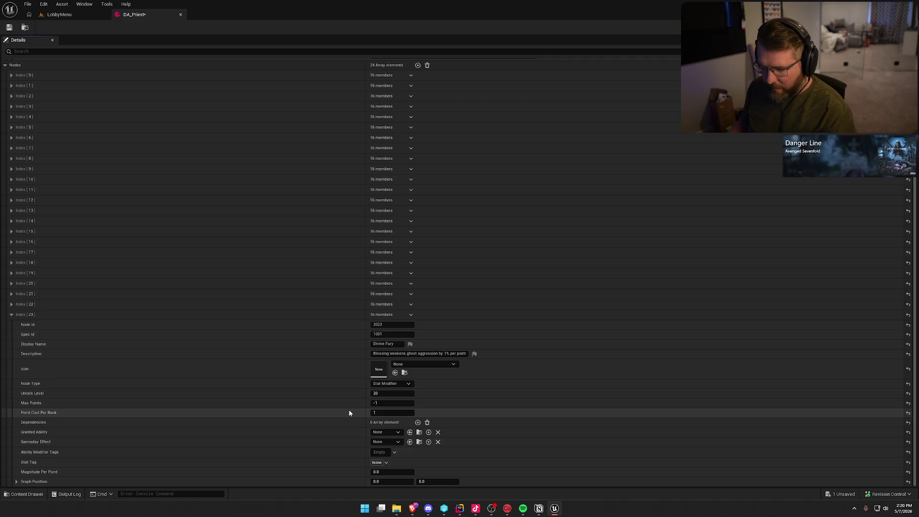
Add a dependency on node 2021, place it at 1.0, 4.0, and collapse Index [23].
{"action": "left_click", "coordinate": [392, 442]}
{"action": "type", "text": "2021"}
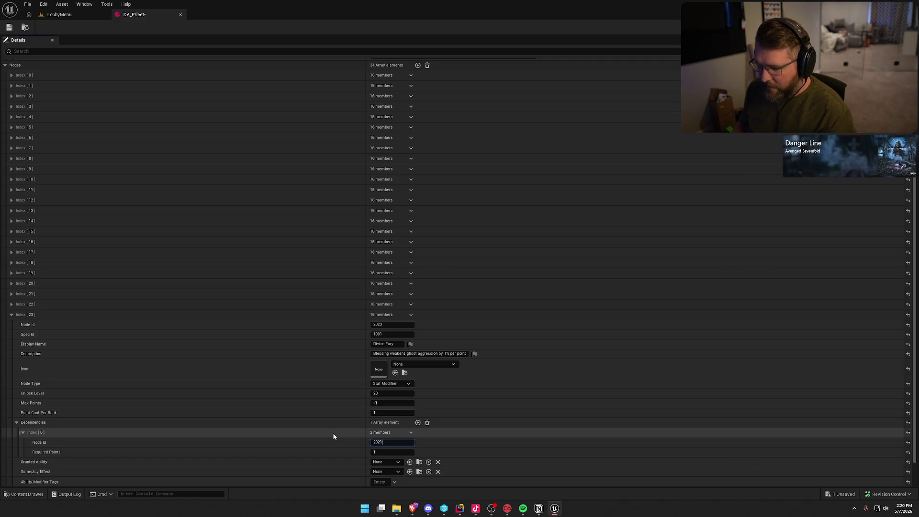
{"action": "key", "text": "Return"}
{"action": "scroll", "coordinate": [352, 441], "scroll_direction": "down", "scroll_amount": 2}
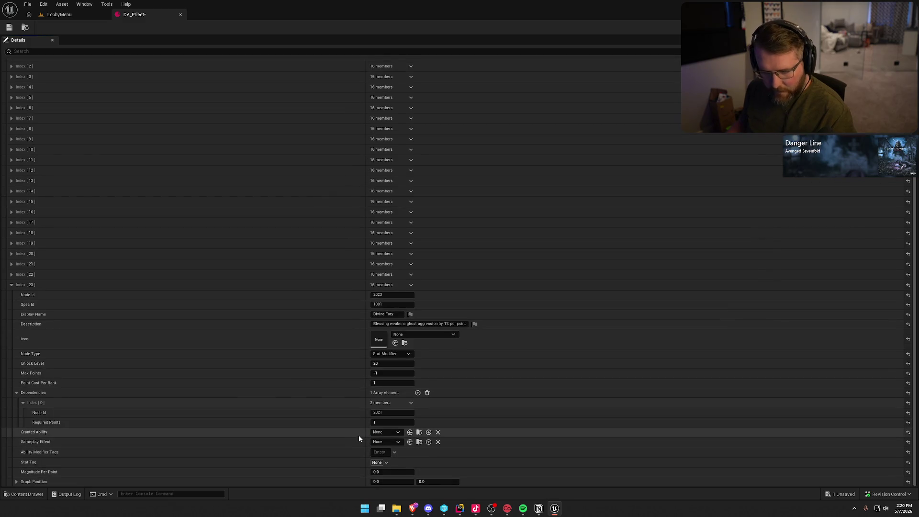
{"action": "left_click", "coordinate": [391, 481]}
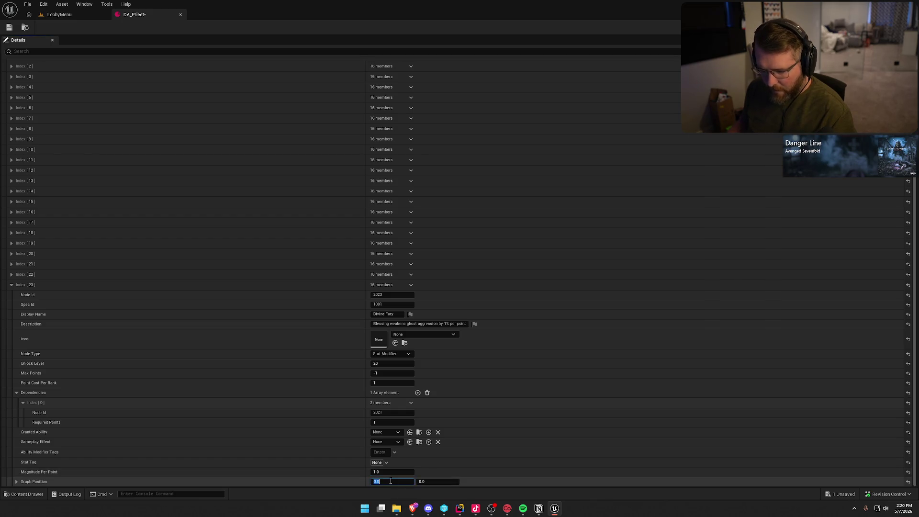
{"action": "type", "text": "1"}
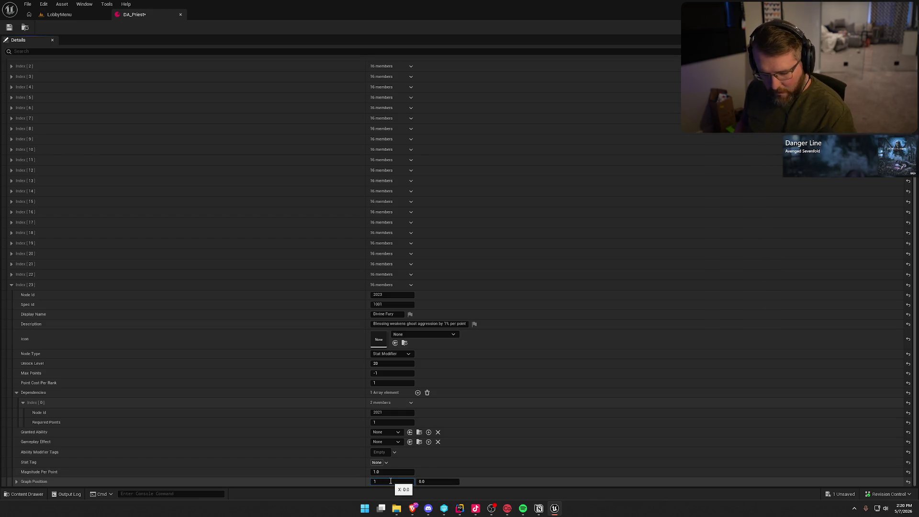
{"action": "key", "text": "Tab"}
{"action": "type", "text": "4"}
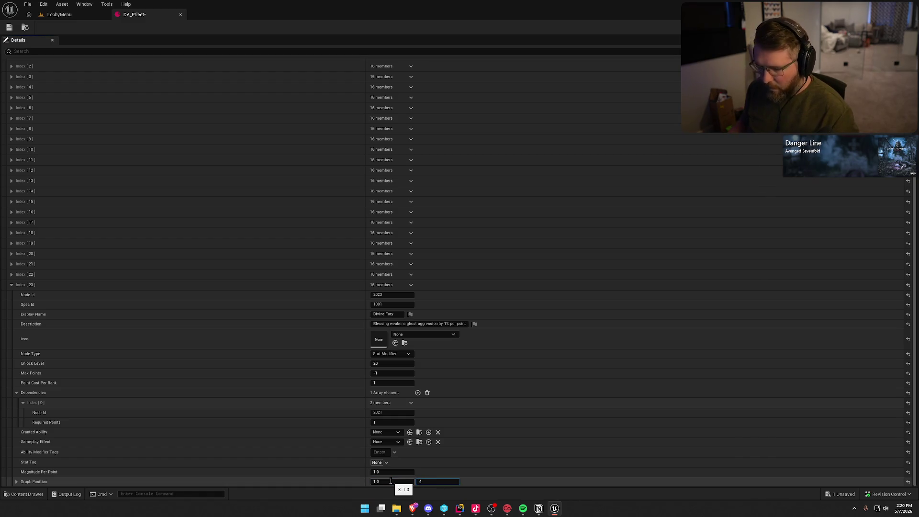
{"action": "left_click", "coordinate": [11, 285]}
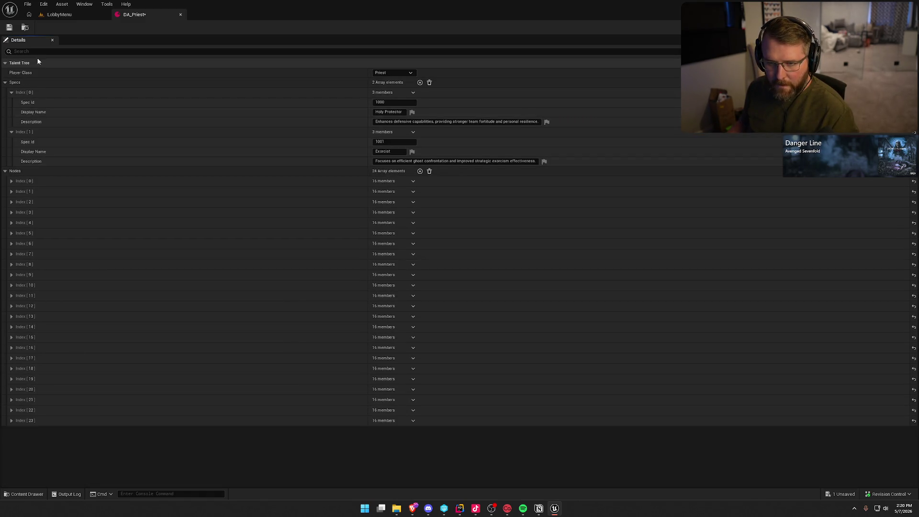
Add Index [24] to Nodes, leaving its Default Talent values.
{"action": "left_click", "coordinate": [420, 171]}
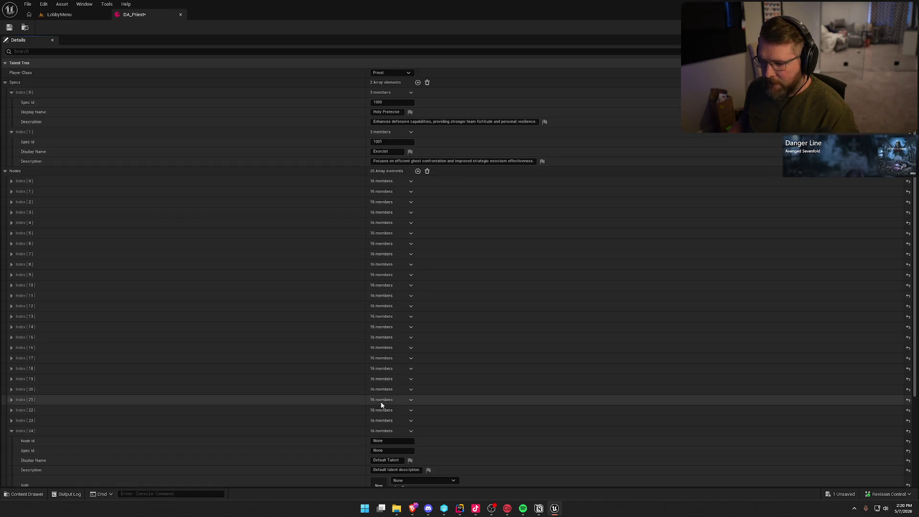
{"action": "scroll", "coordinate": [382, 405], "scroll_direction": "down", "scroll_amount": 5}
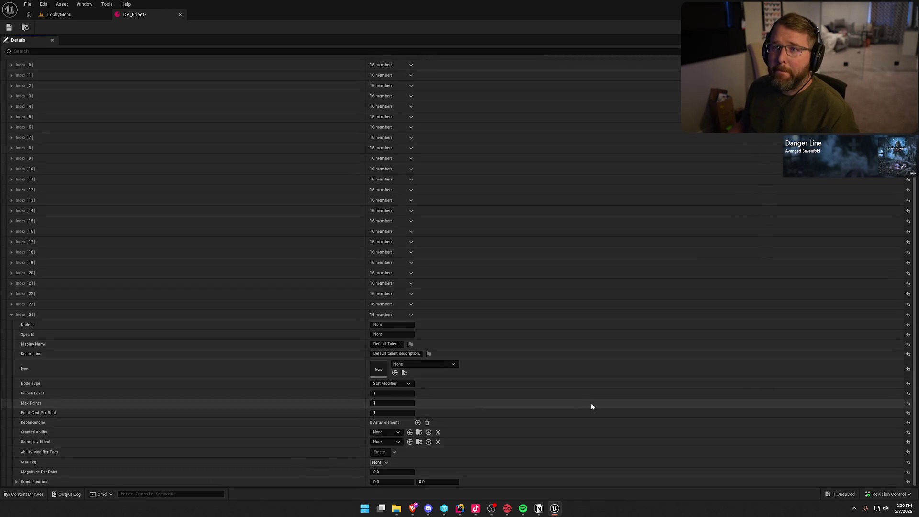
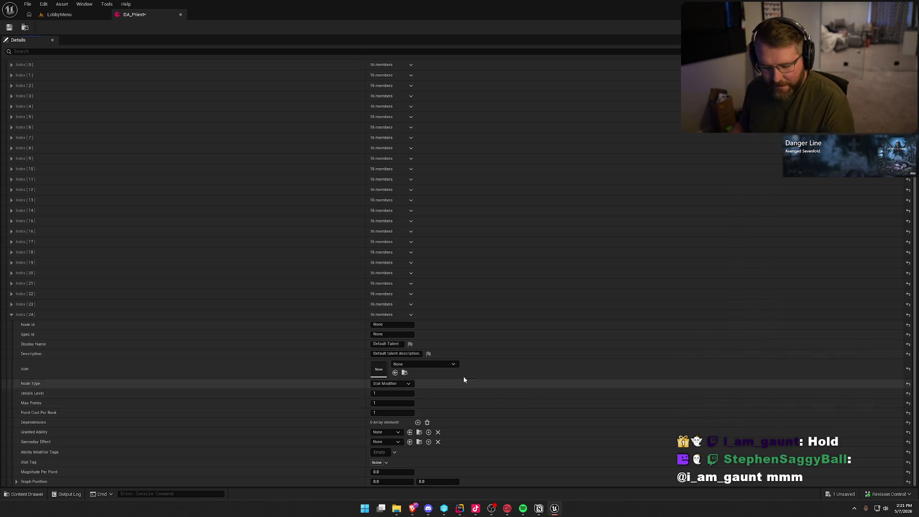
Give Index 24 Node Id 2024 and Spec Id 1001.
{"action": "left_click", "coordinate": [403, 325]}
{"action": "type", "text": "2024"}
{"action": "key", "text": "Tab"}
{"action": "type", "text": "100"}
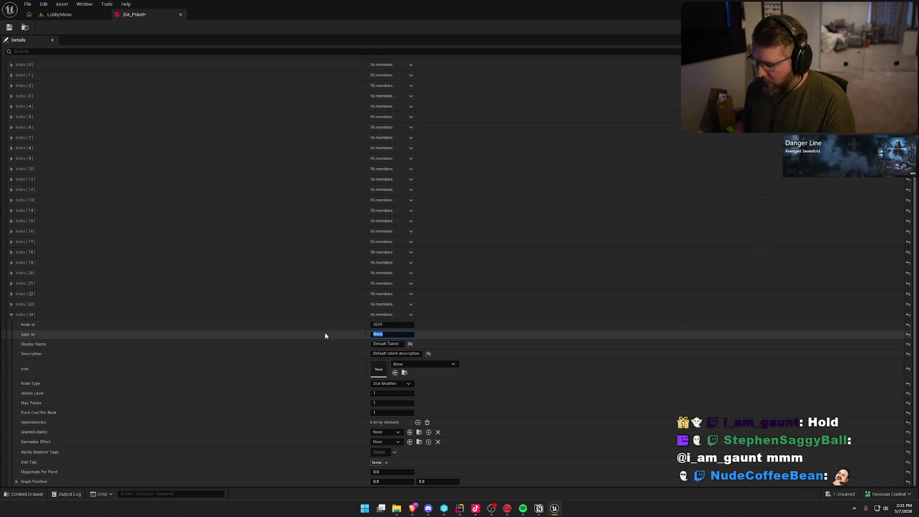
{"action": "type", "text": "1"}
{"action": "key", "text": "Return"}
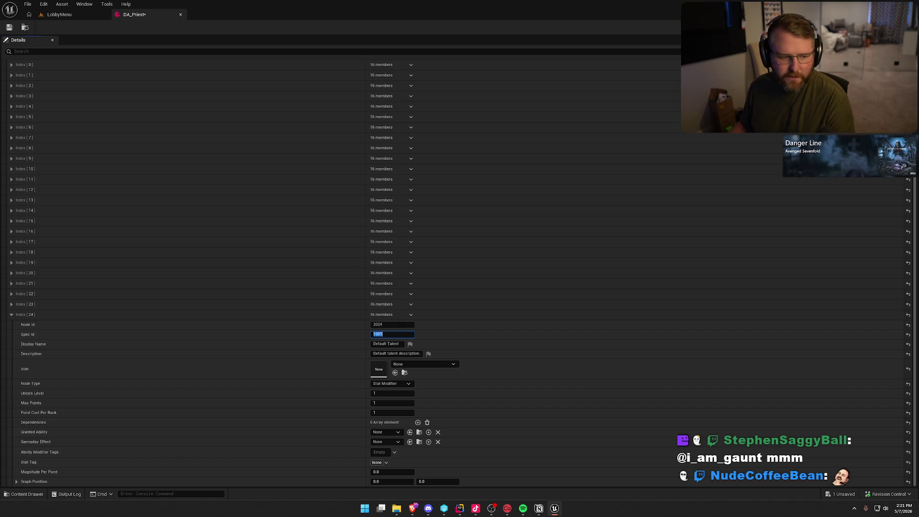
Name the talent 'Holy Strike' and paste in the ghost-stun description from the Notion notes.
{"action": "key", "text": "alt+Tab"}
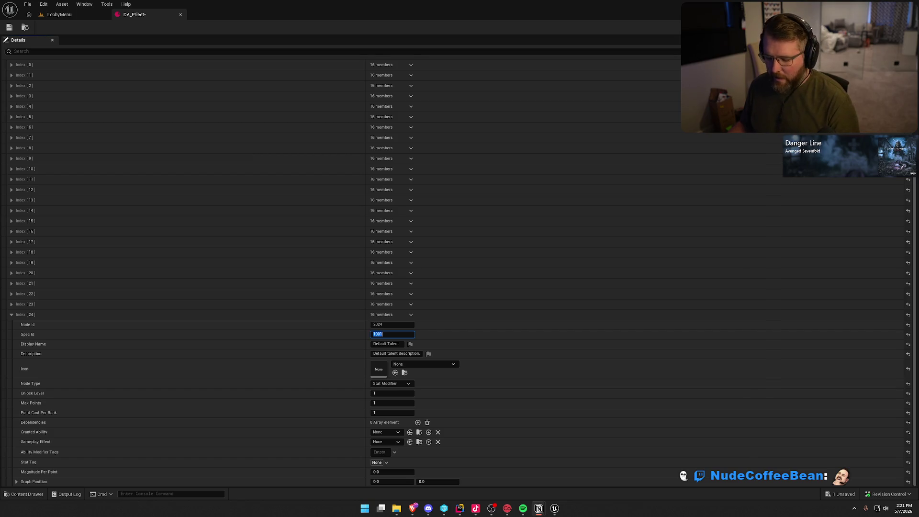
{"action": "left_click", "coordinate": [397, 343]}
{"action": "type", "text": "Holy Strike"}
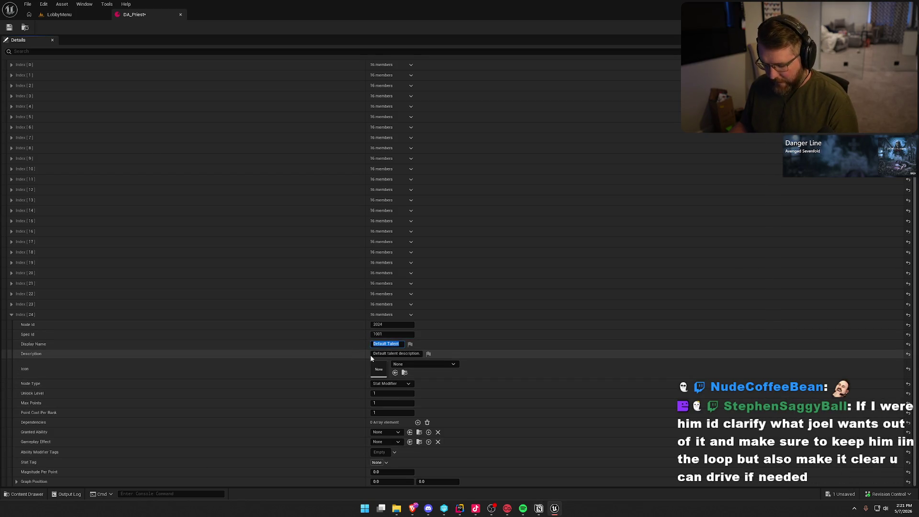
{"action": "key", "text": "alt+Tab"}
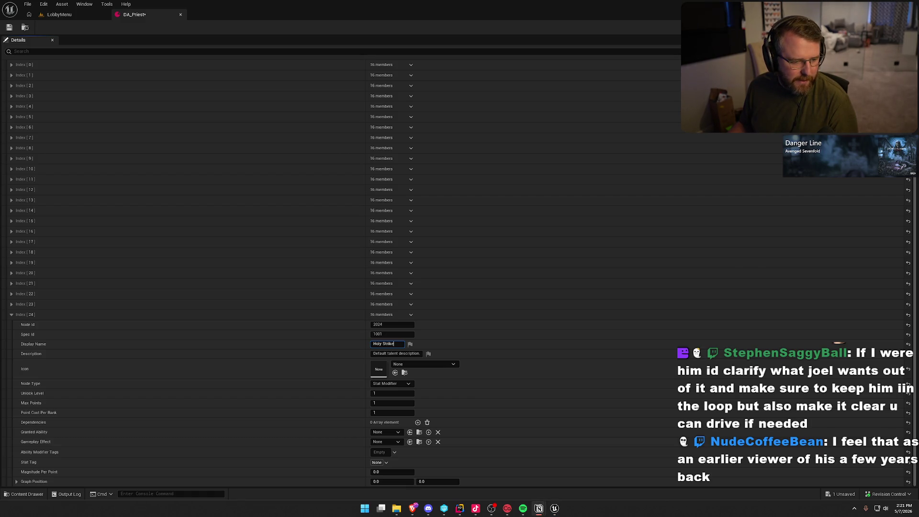
{"action": "left_click", "coordinate": [397, 354]}
{"action": "type", "text": "If the ghost is in range when Blessing is activated, it is stunned for 2 seconds"}
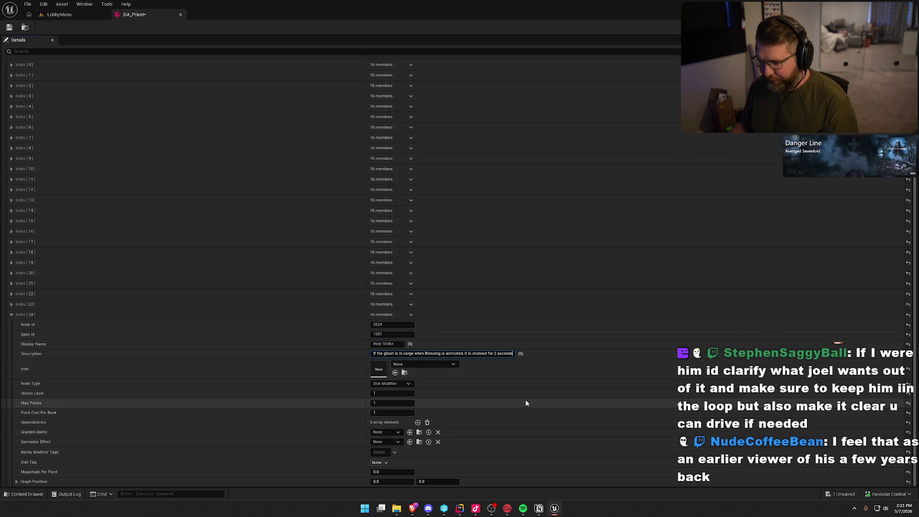
{"action": "left_click", "coordinate": [315, 371]}
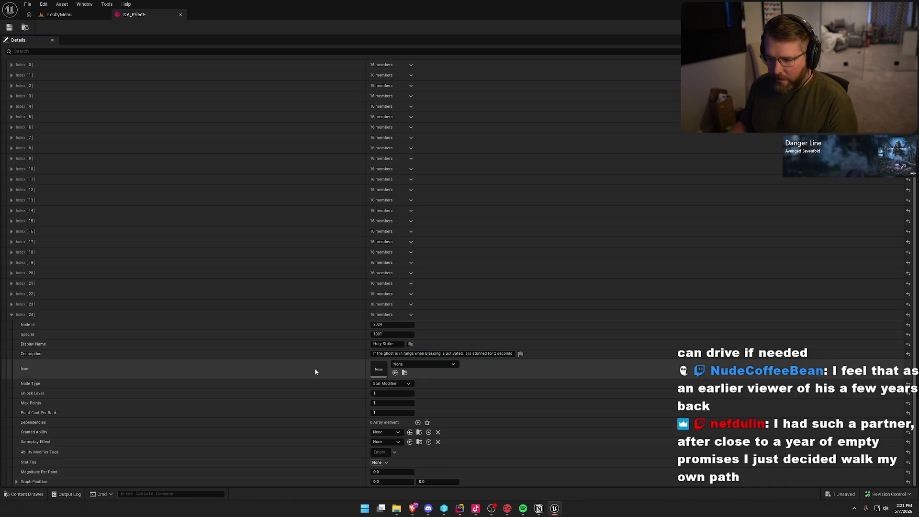
Make Holy Strike an Ability Modifier node with Unlock Level 20.
{"action": "left_click", "coordinate": [391, 383]}
{"action": "left_click", "coordinate": [390, 392]}
{"action": "left_click", "coordinate": [390, 394]}
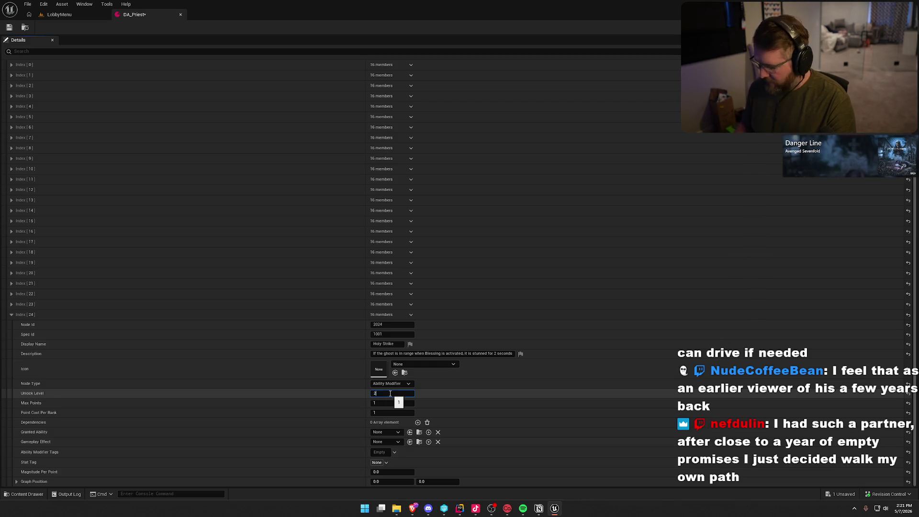
{"action": "type", "text": "20"}
{"action": "key", "text": "Return"}
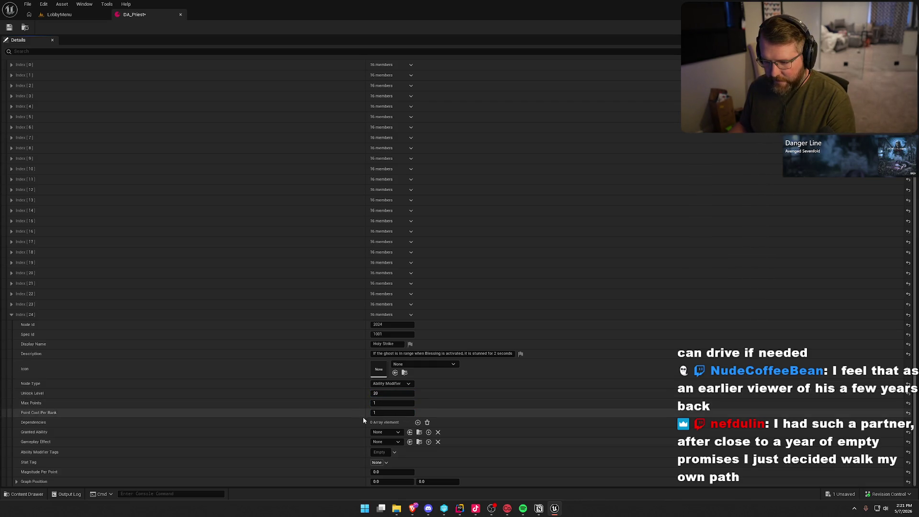
Add two Holy Strike dependencies on Node Ids 2021 and 2022, each requiring 1 point.
{"action": "left_click", "coordinate": [418, 423]}
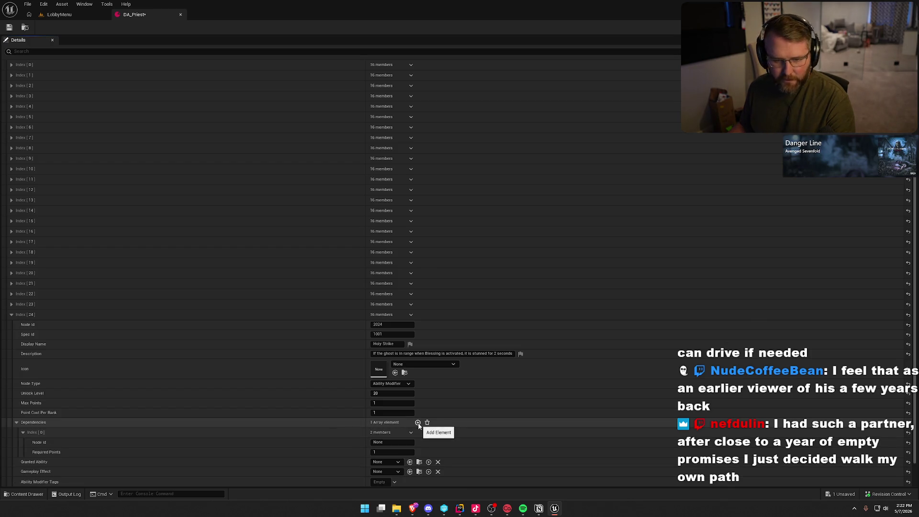
{"action": "left_click", "coordinate": [418, 422]}
{"action": "scroll", "coordinate": [419, 425], "scroll_direction": "down", "scroll_amount": 3}
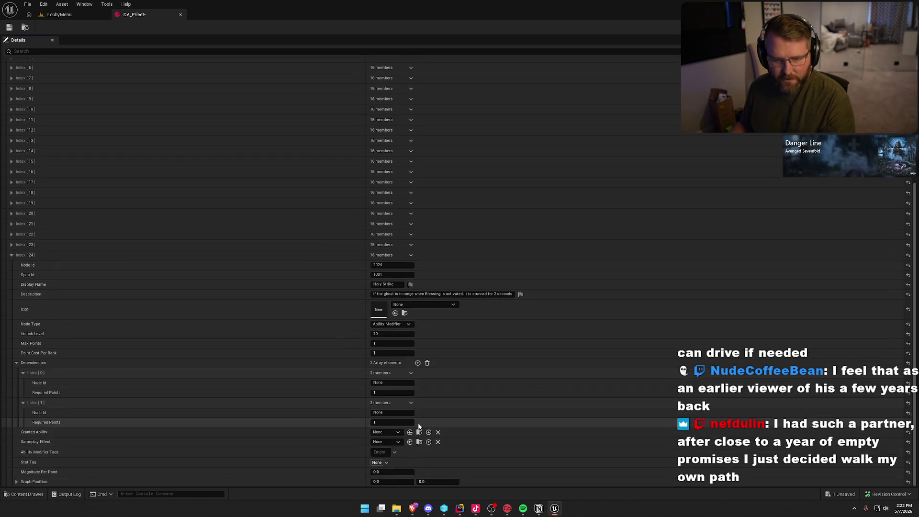
{"action": "left_click", "coordinate": [378, 382]}
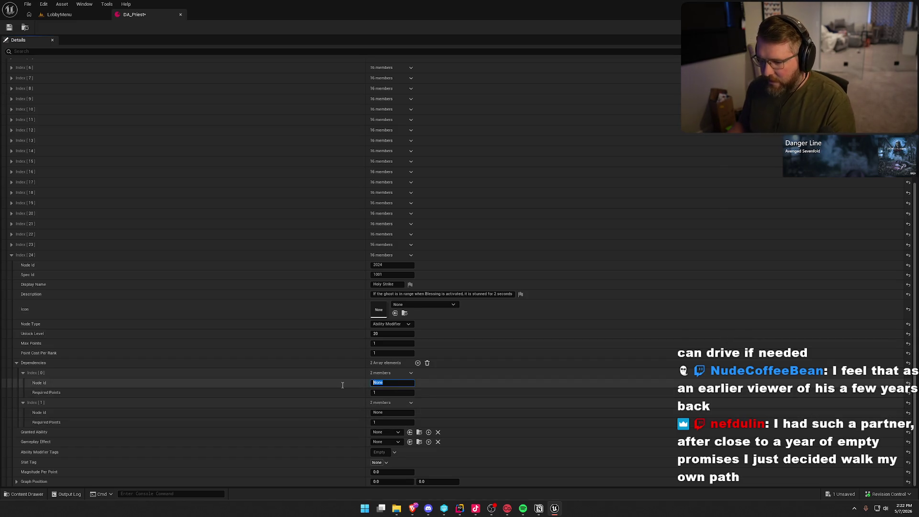
{"action": "type", "text": "2021"}
{"action": "key", "text": "Tab"}
{"action": "key", "text": "Tab"}
{"action": "type", "text": "2"}
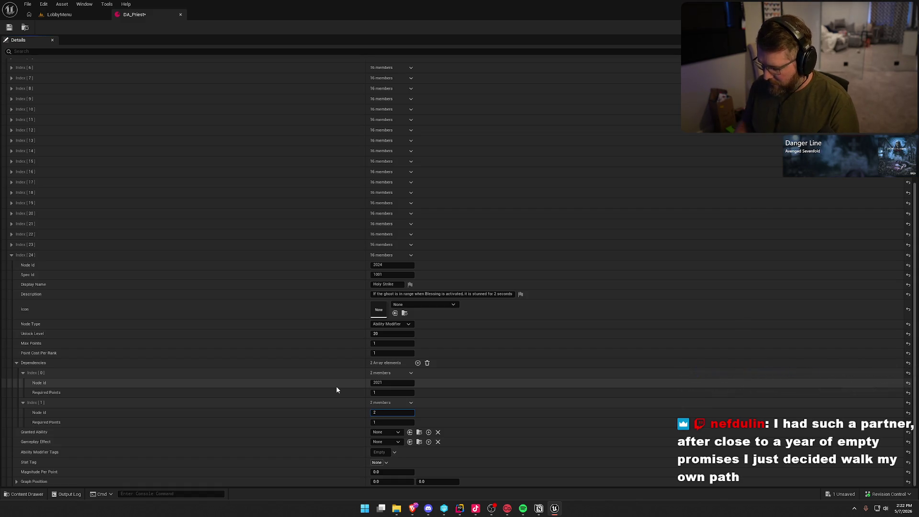
{"action": "key", "text": "Return"}
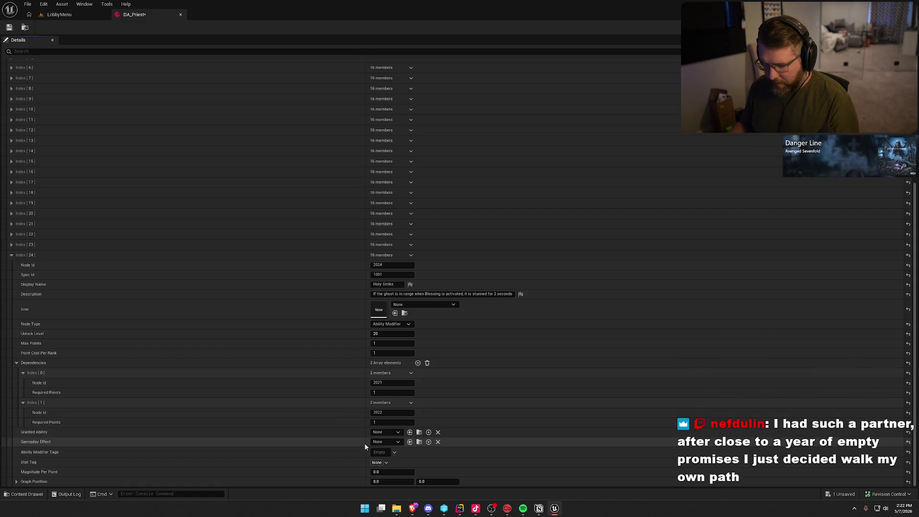
{"action": "left_click", "coordinate": [392, 482]}
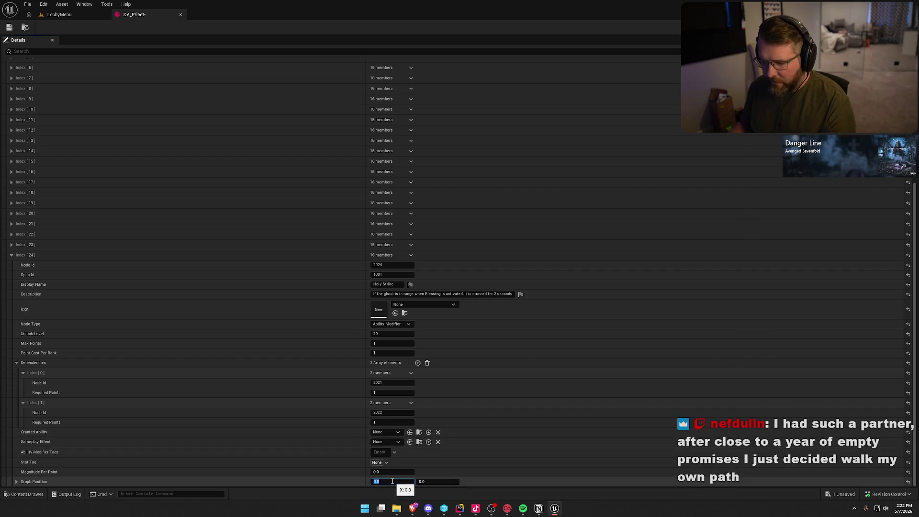